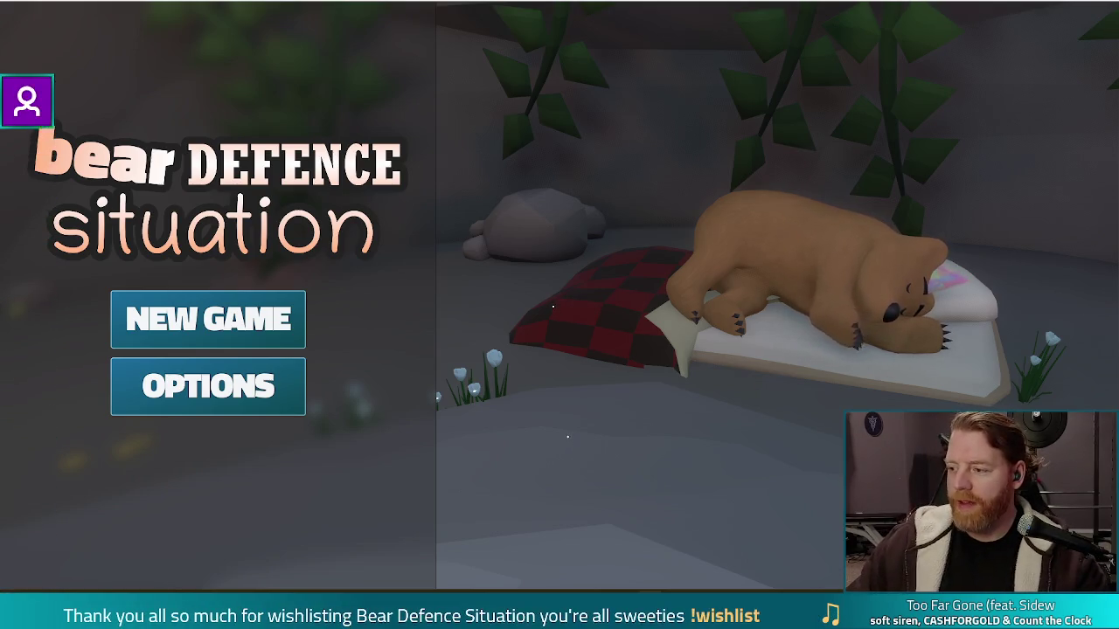
# Start a new game and open the treasure chest's Hoard panel, triggering the dialog_box.gd error
pyautogui.press('XF86AudioLowerVolume')
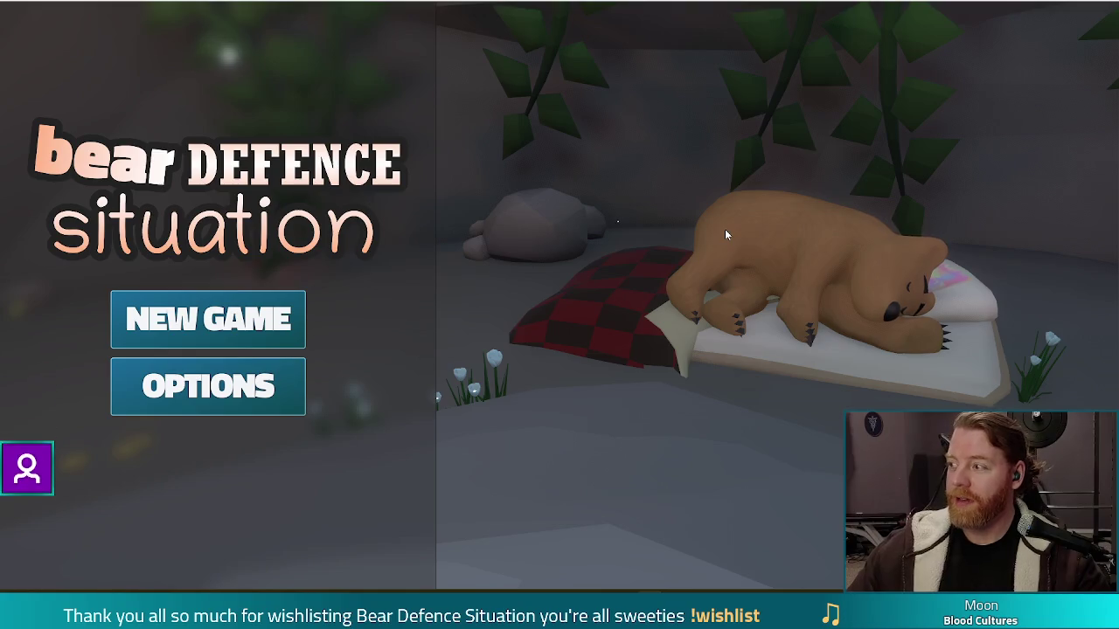
pyautogui.click(242, 330)
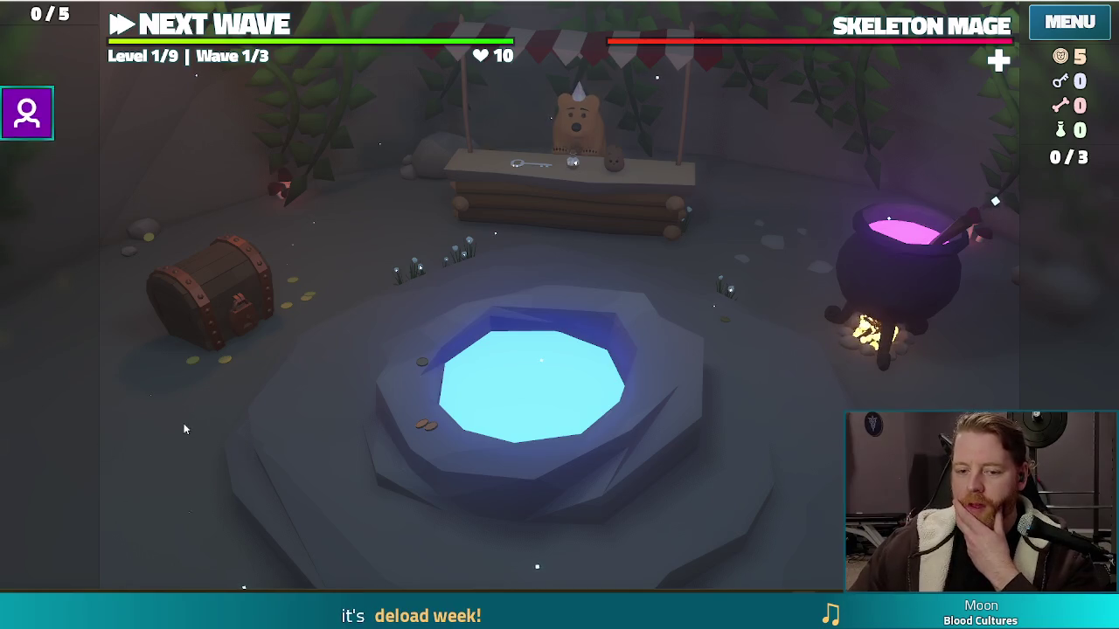
pyautogui.click(184, 478)
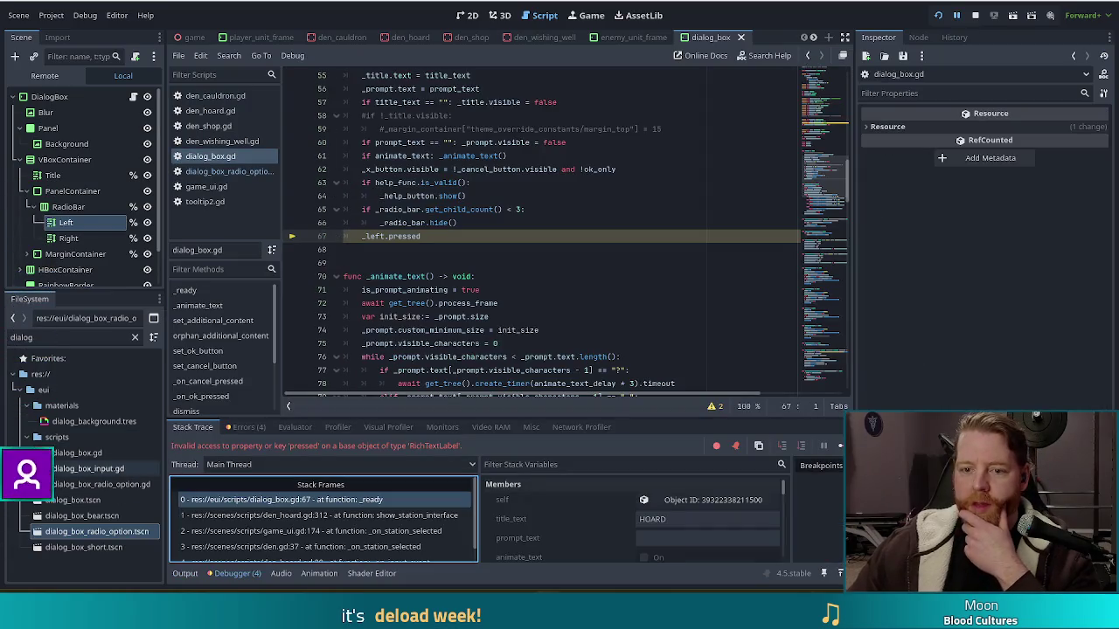
# Comment out the '_left.pressed' line 67 in dialog_box.gd with a leading #
pyautogui.click(456, 236)
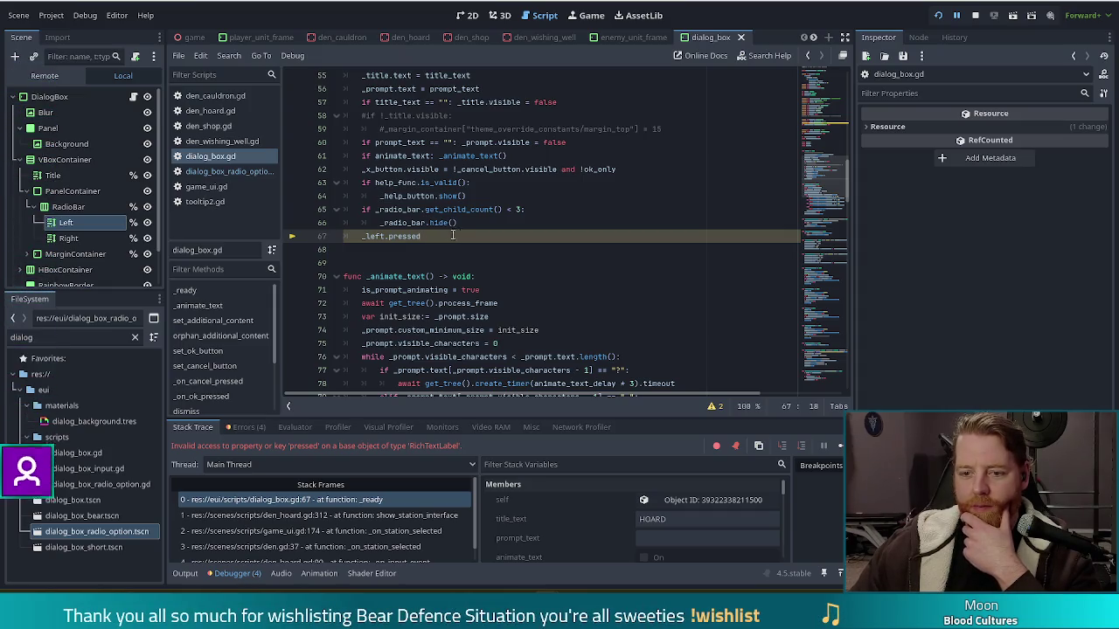
pyautogui.press('Home')
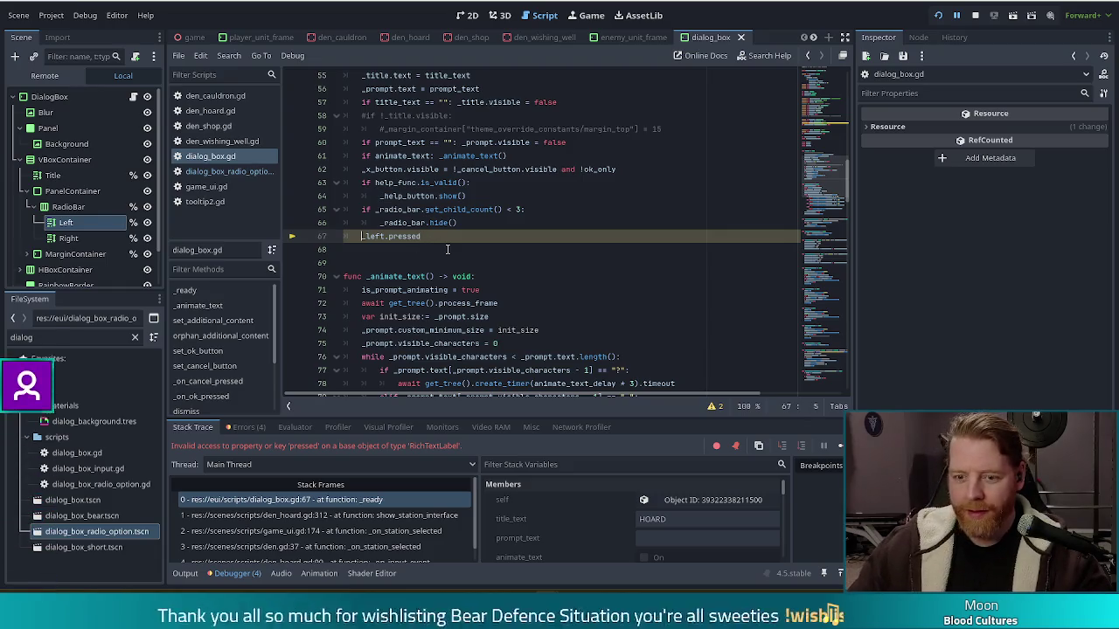
pyautogui.write('#')
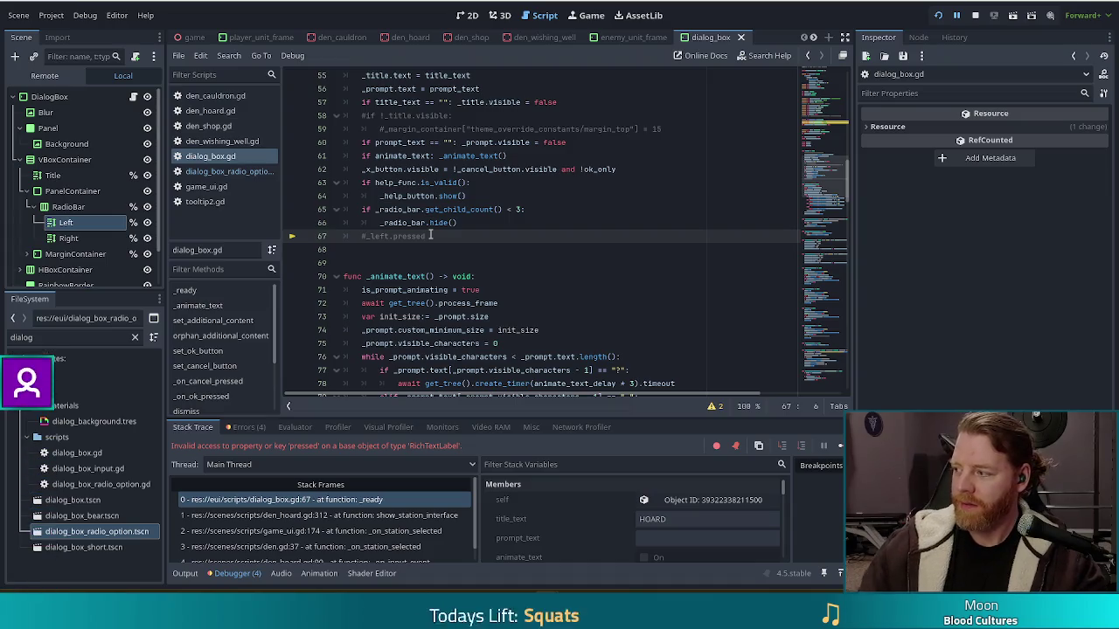
# Stop the crashed session, rerun the project and start a new game at Level 1/9
pyautogui.click(975, 15)
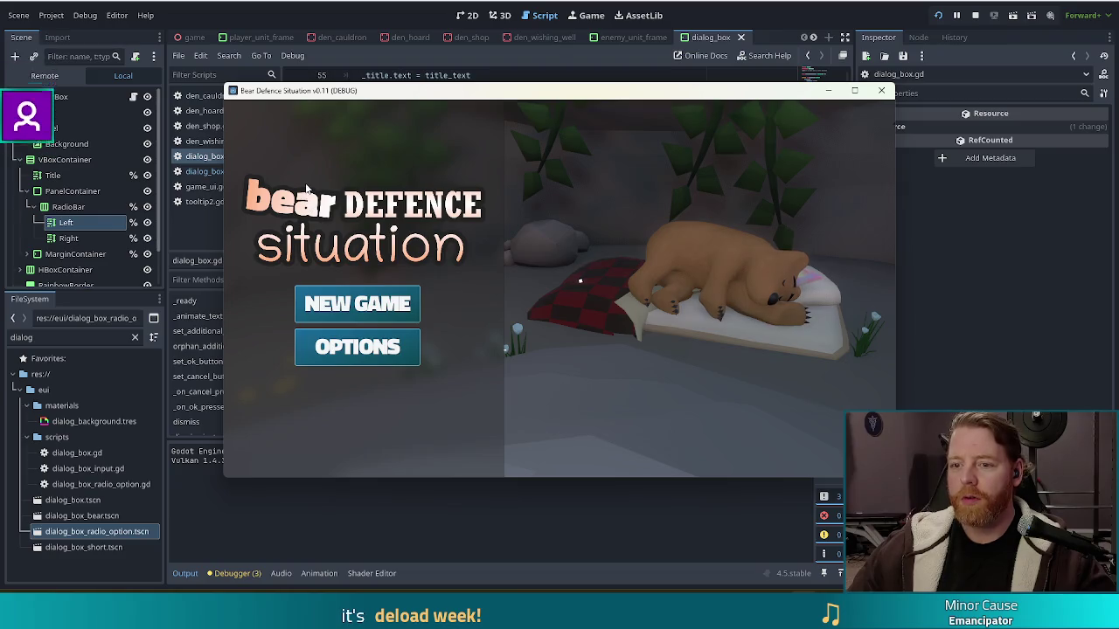
pyautogui.click(365, 309)
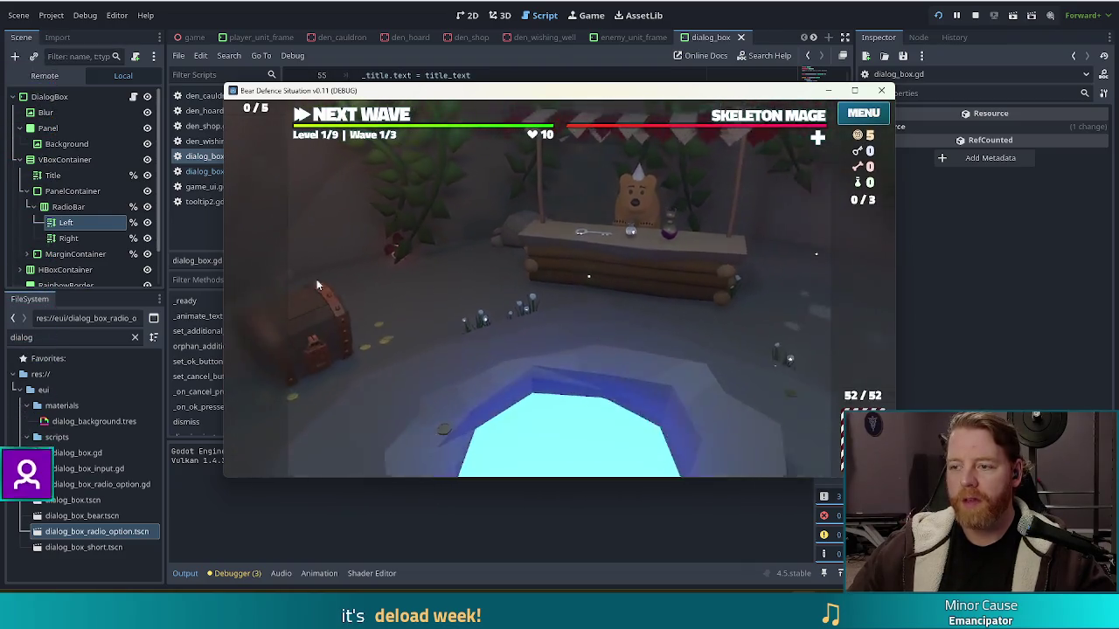
# Open the wishing well dialog and switch between its shop and cauldron pages
pyautogui.click(605, 324)
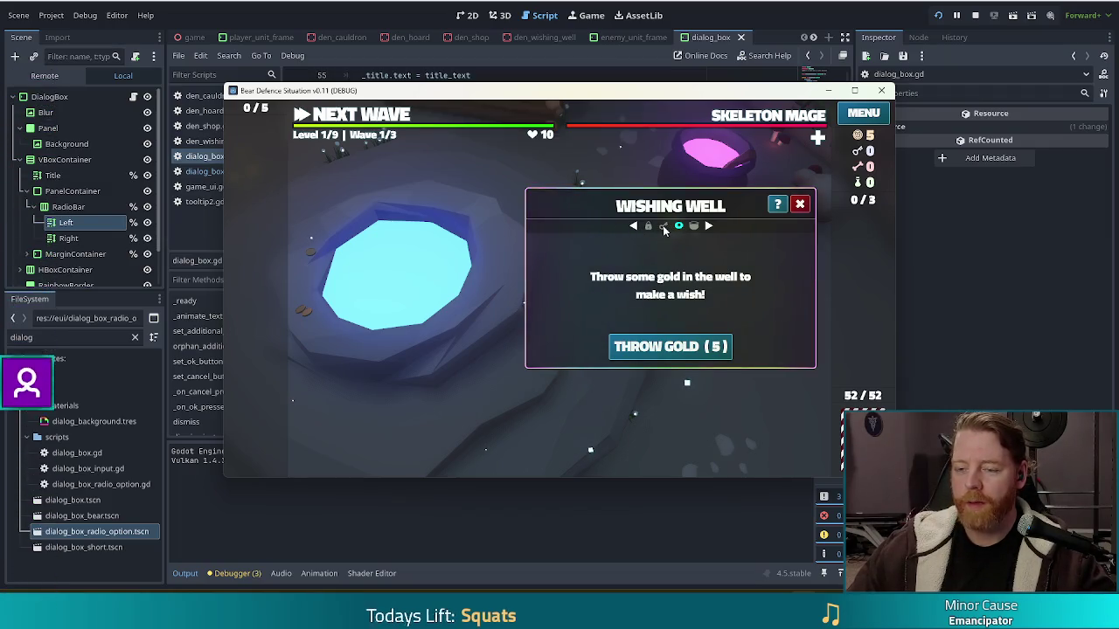
pyautogui.click(663, 226)
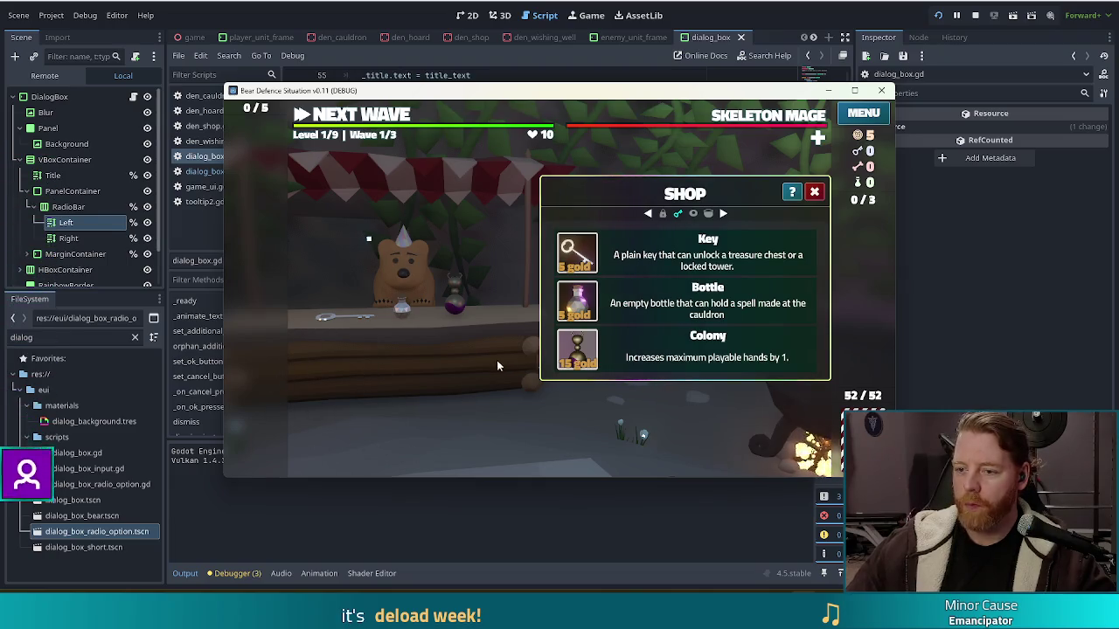
pyautogui.click(709, 214)
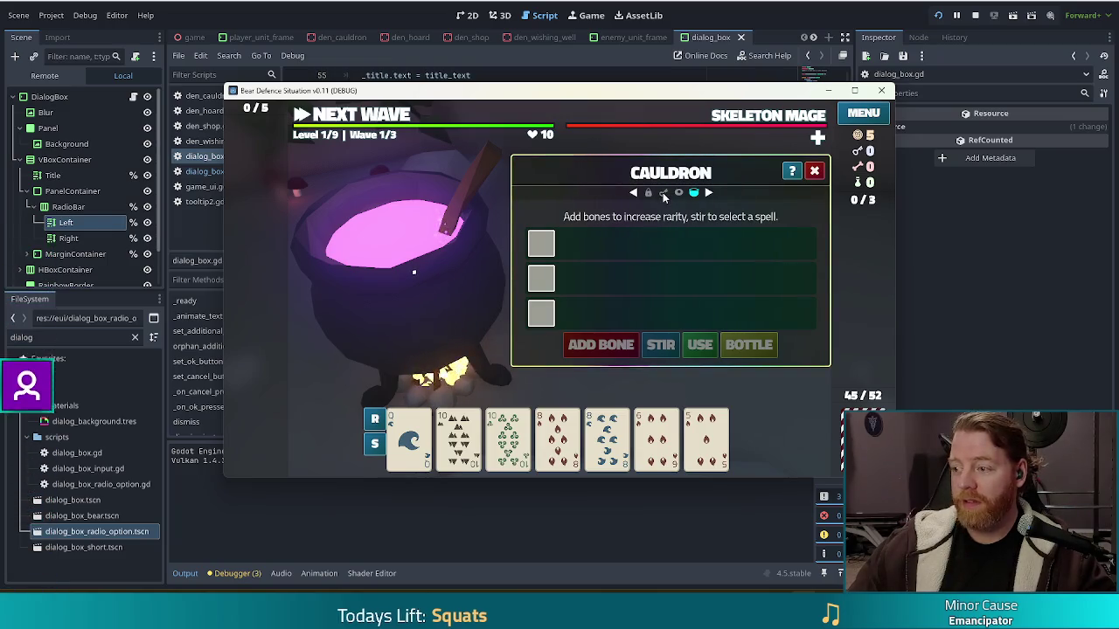
# Open and close the menu's Charms panel, then close the Cauldron dialog
pyautogui.click(874, 116)
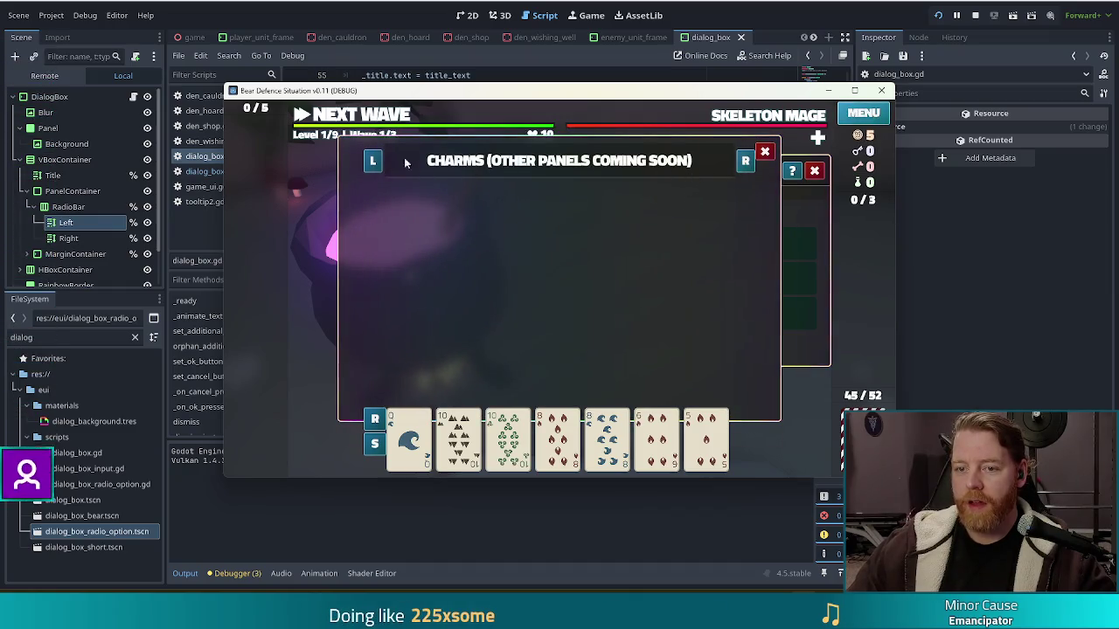
pyautogui.click(765, 152)
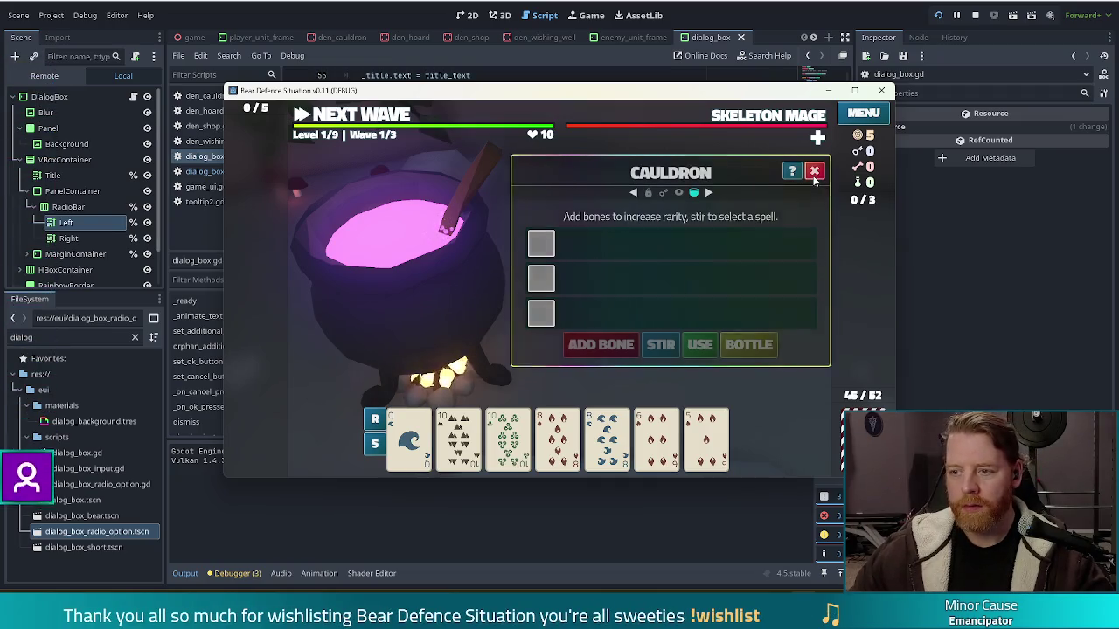
pyautogui.click(813, 172)
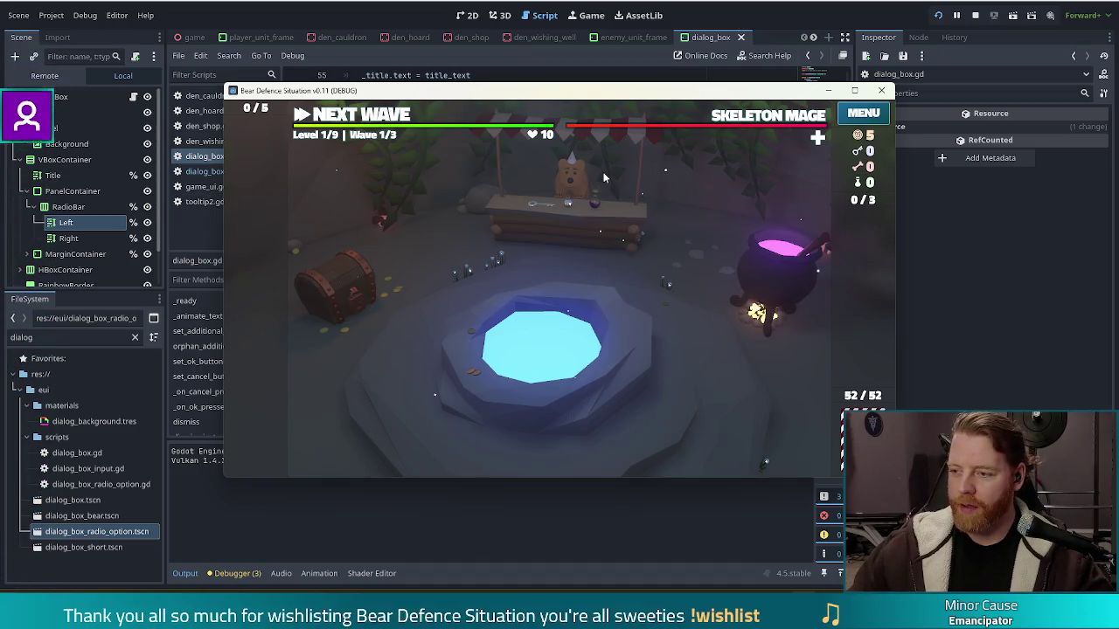
# Nudge the game window up-left and open the Wishing Well dialog offering 5 gold
pyautogui.moveTo(640, 128)
pyautogui.moveTo(662, 92); pyautogui.dragTo(616, 78)
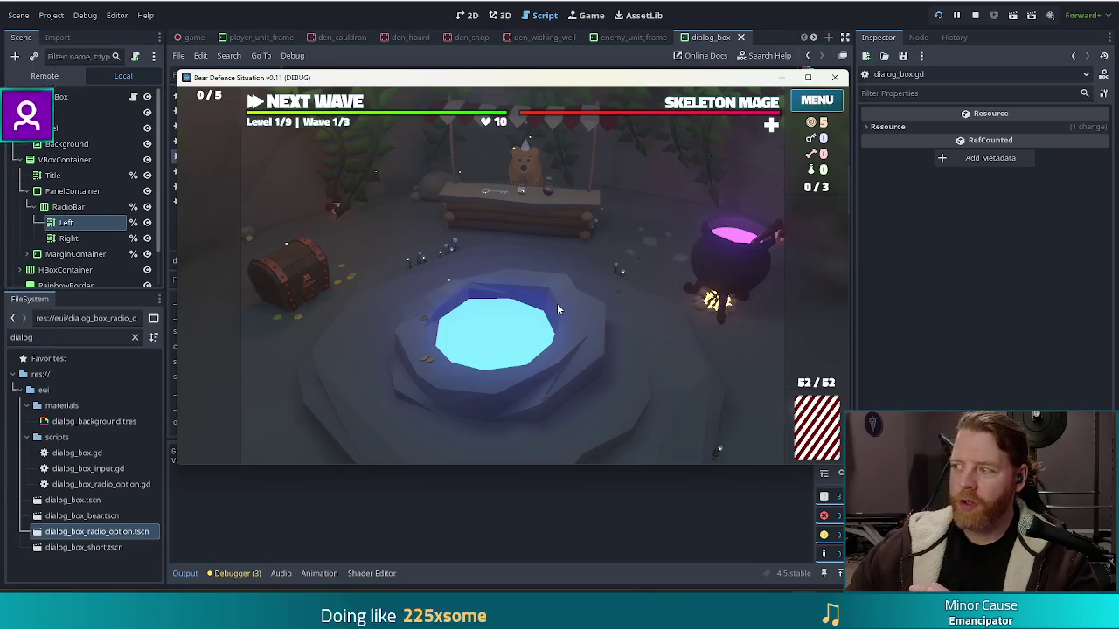
pyautogui.click(592, 332)
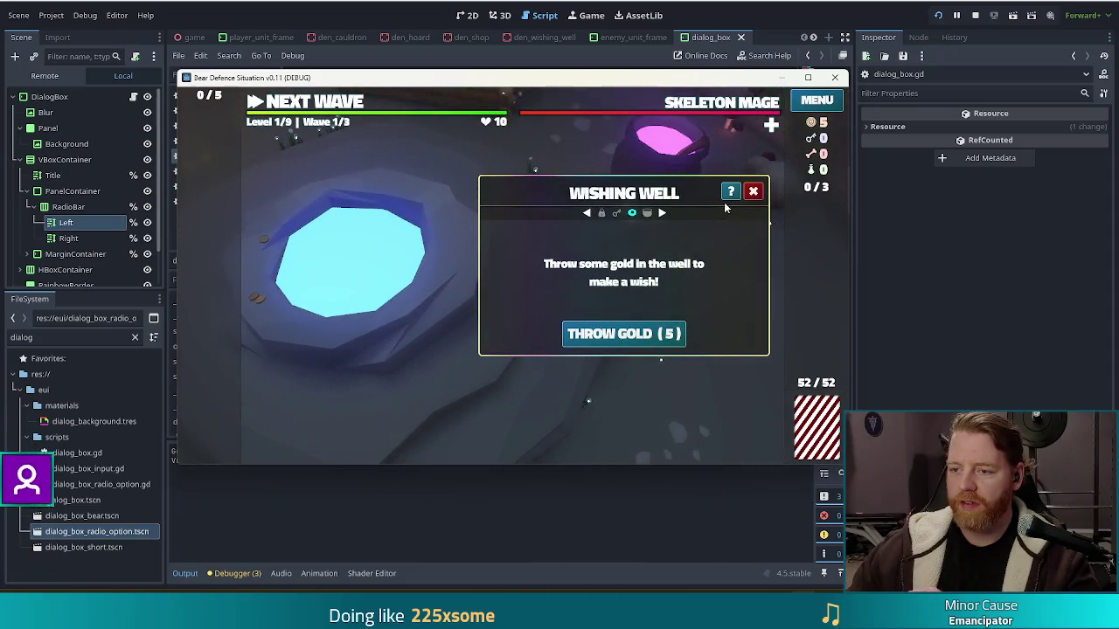
# Dismiss the Wishing Well, bring up the Charms menu panel, then close it
pyautogui.click(752, 191)
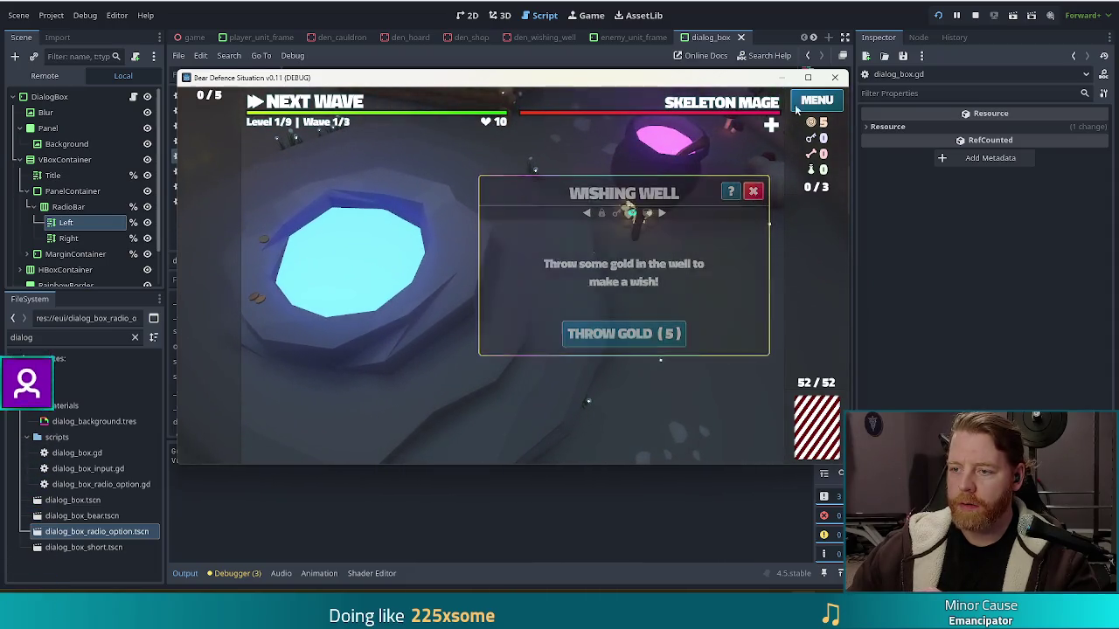
pyautogui.click(828, 101)
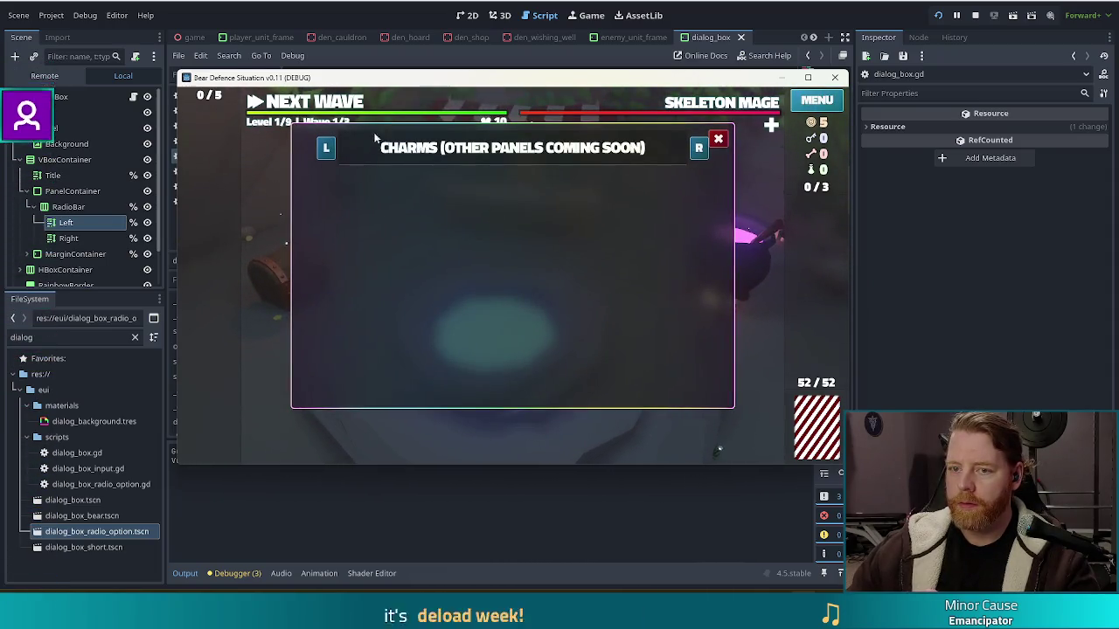
pyautogui.click(721, 141)
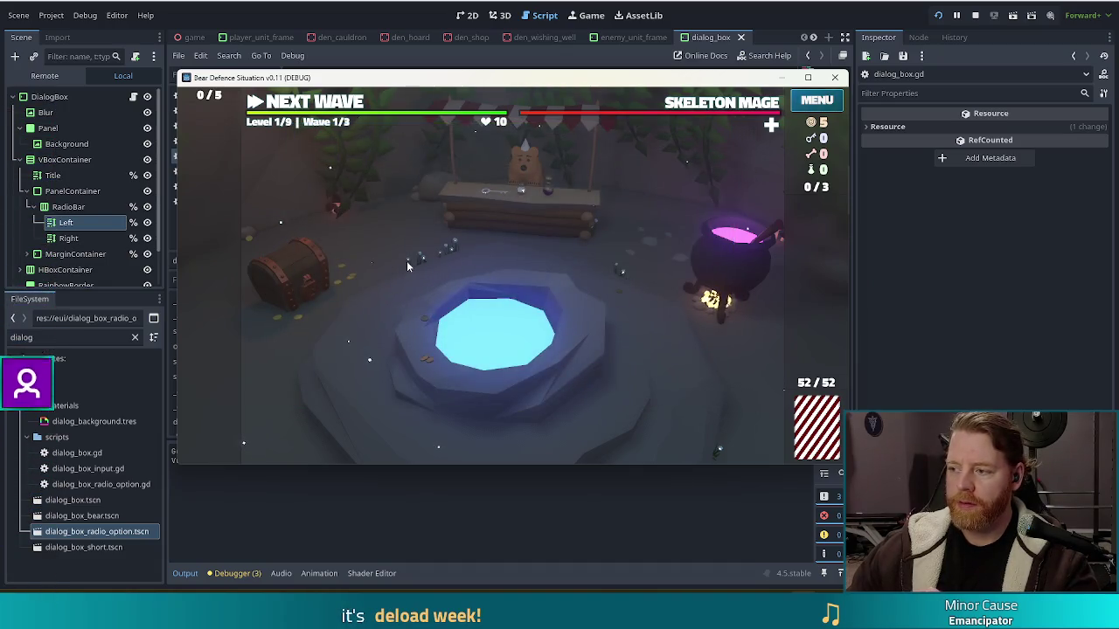
pyautogui.click(769, 278)
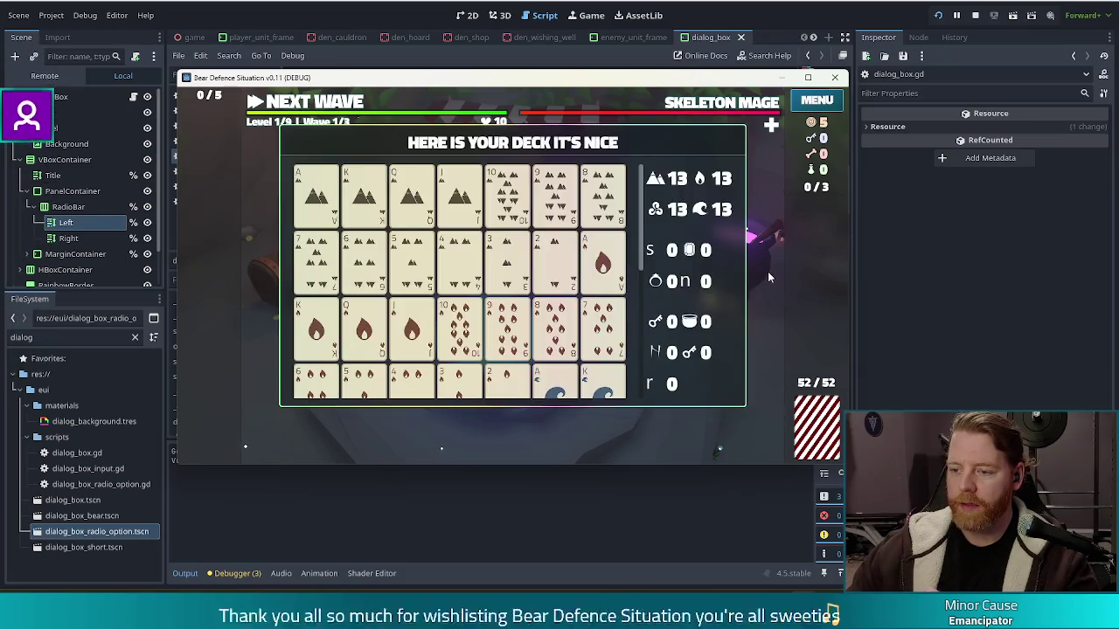
pyautogui.moveTo(602, 263)
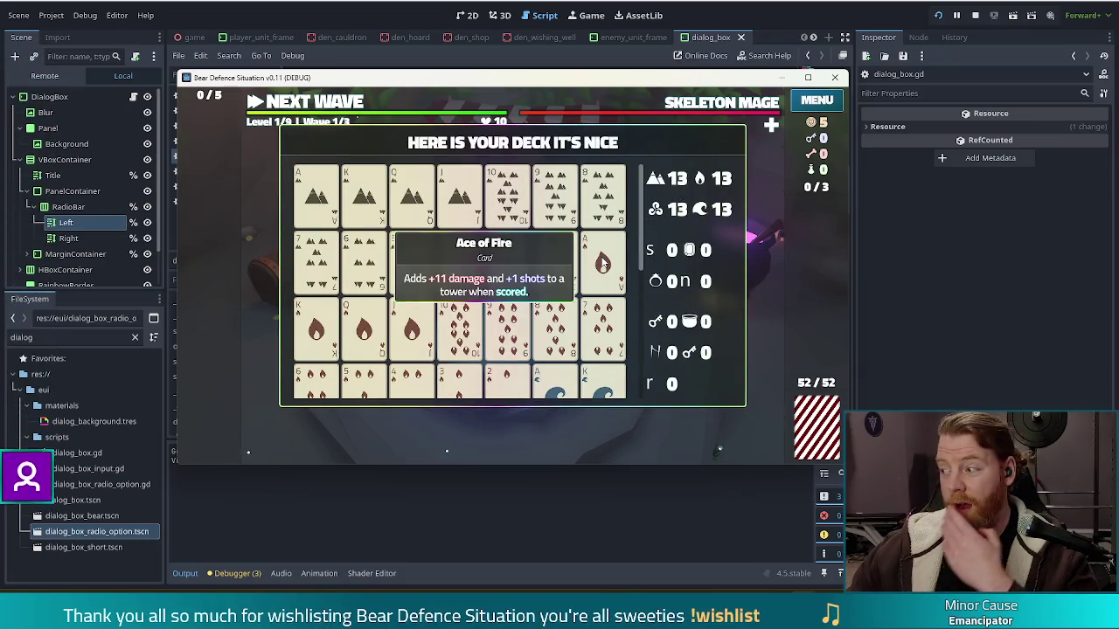
pyautogui.moveTo(646, 188)
pyautogui.mouseDown()
pyautogui.moveTo(644, 349)
pyautogui.moveTo(627, 177)
pyautogui.mouseUp()
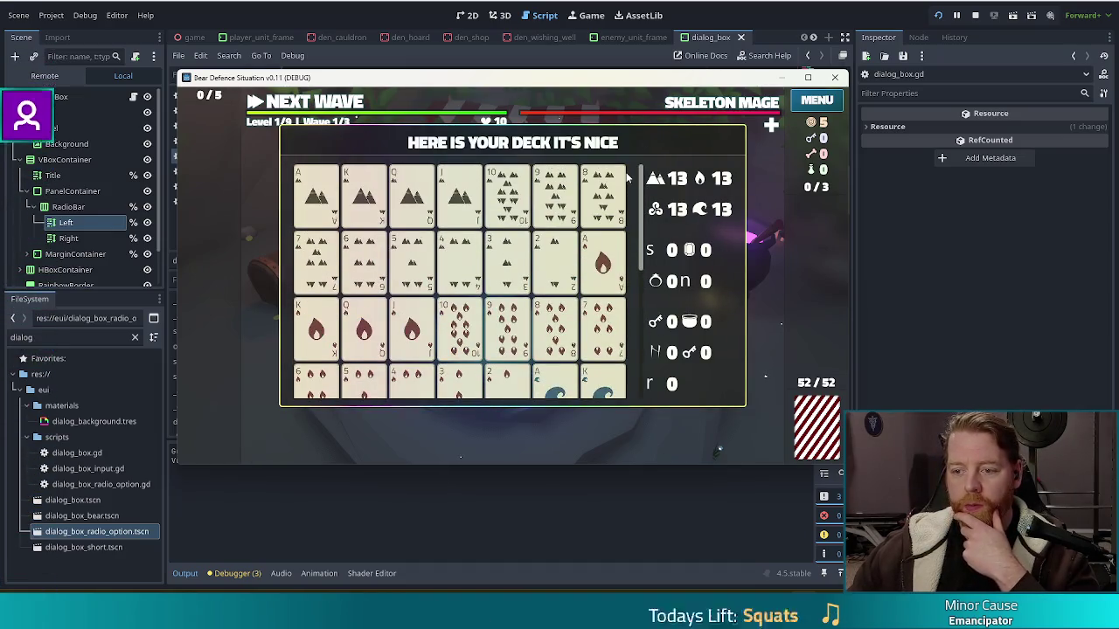
pyautogui.click(817, 427)
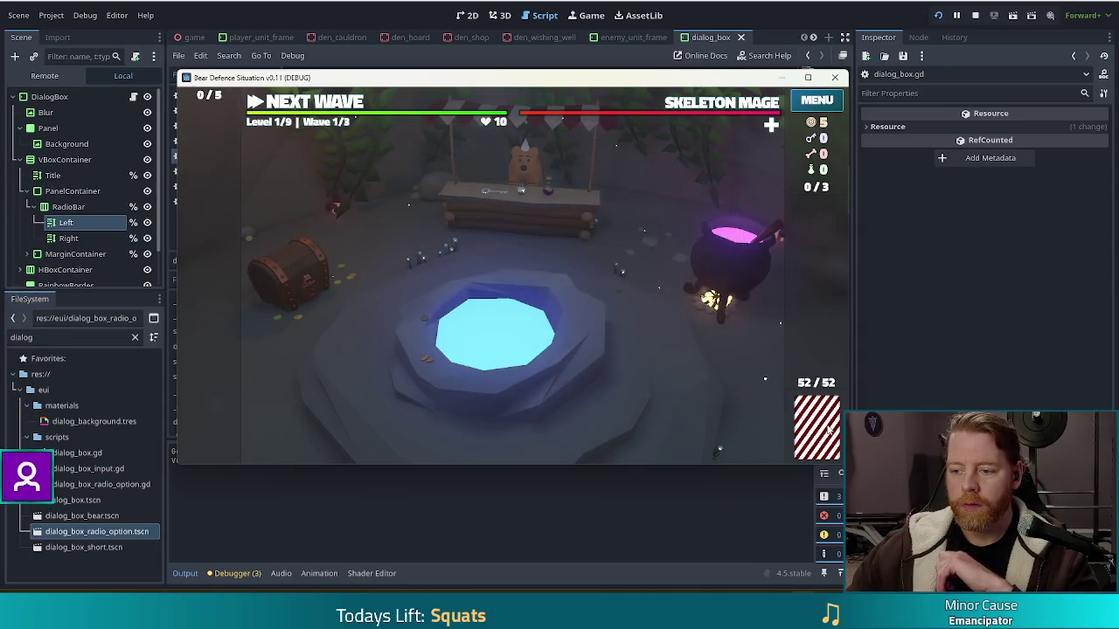
pyautogui.click(828, 428)
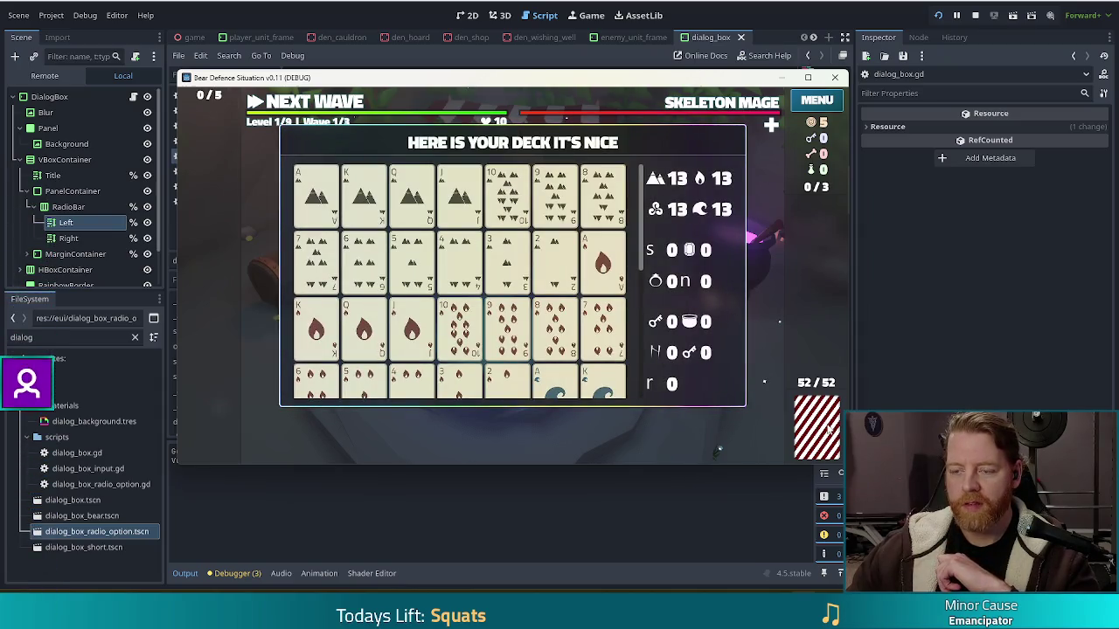
pyautogui.moveTo(330, 299)
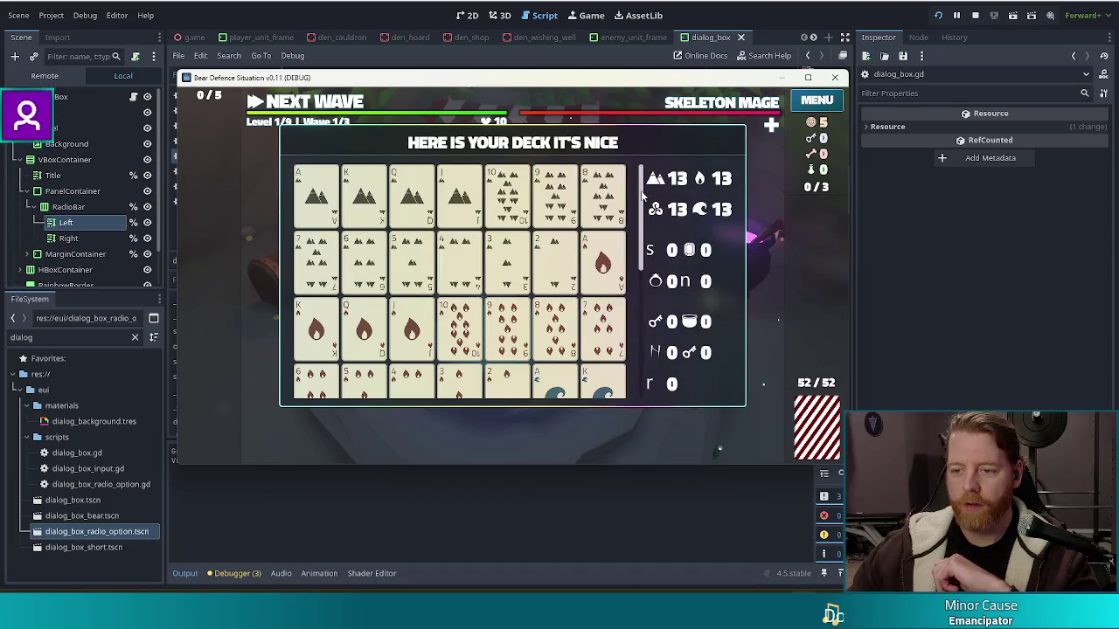
pyautogui.scroll(-5, 630, 297)
pyautogui.scroll(5, 629, 297)
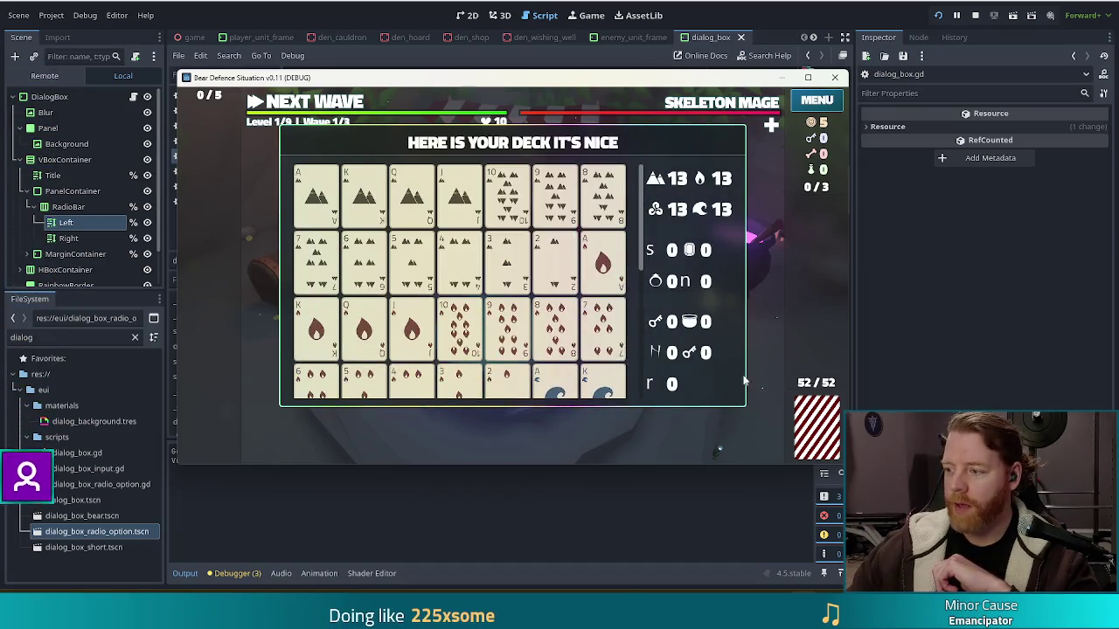
pyautogui.moveTo(533, 274)
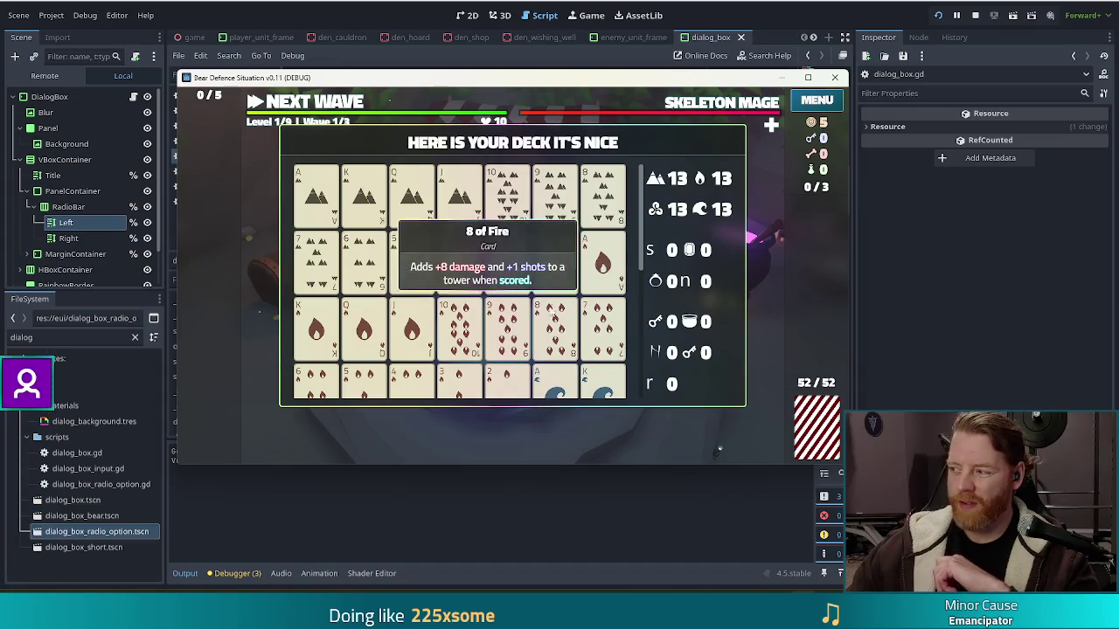
pyautogui.moveTo(505, 286)
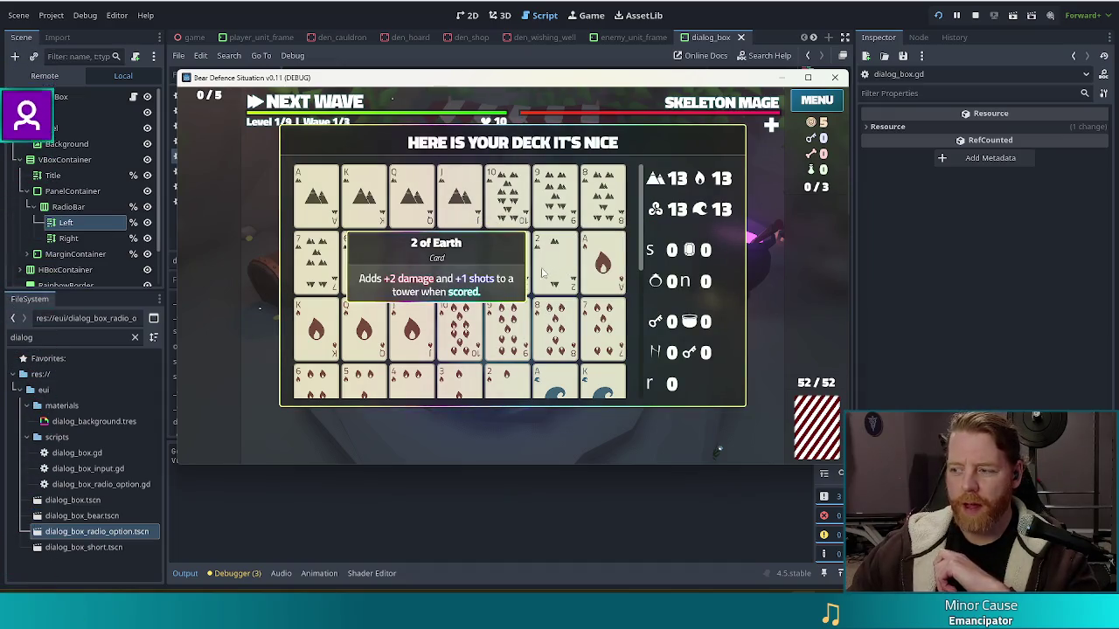
pyautogui.press('Escape')
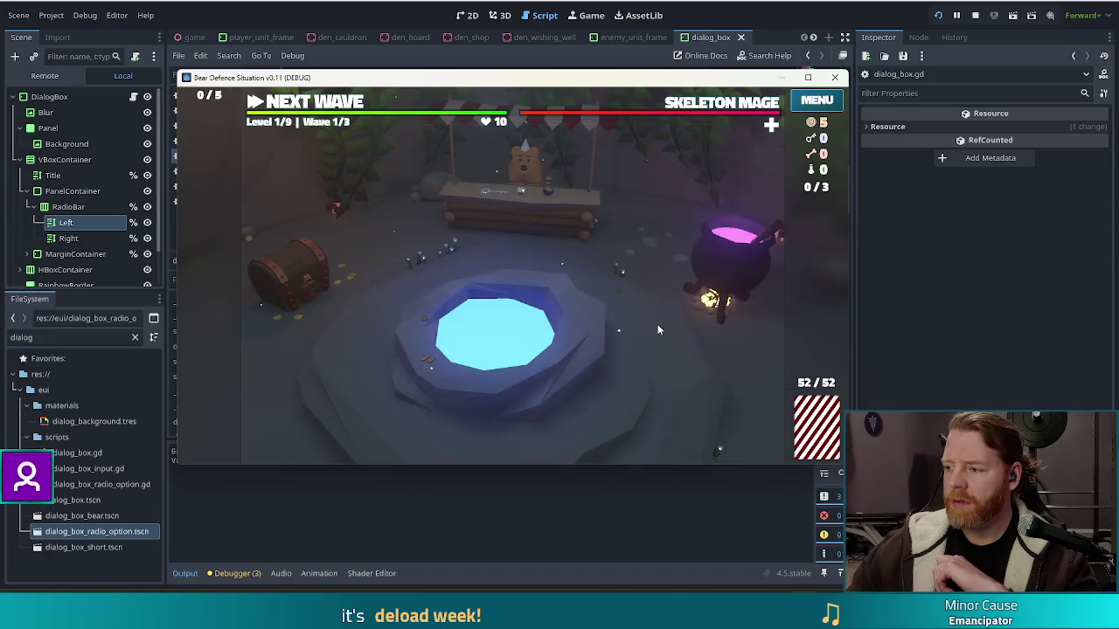
# Lower the system sound volume while the game runs in the den
pyautogui.press('XF86AudioLowerVolume')
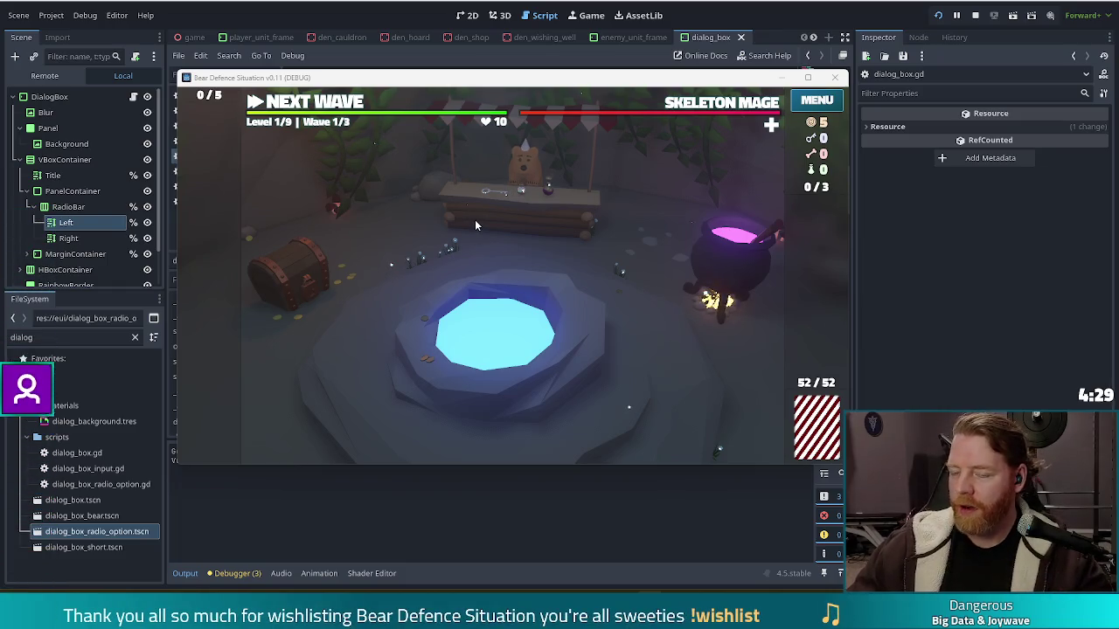
# Open the bear's shop, view the Bottle and Colony tooltips, then close it
pyautogui.click(544, 215)
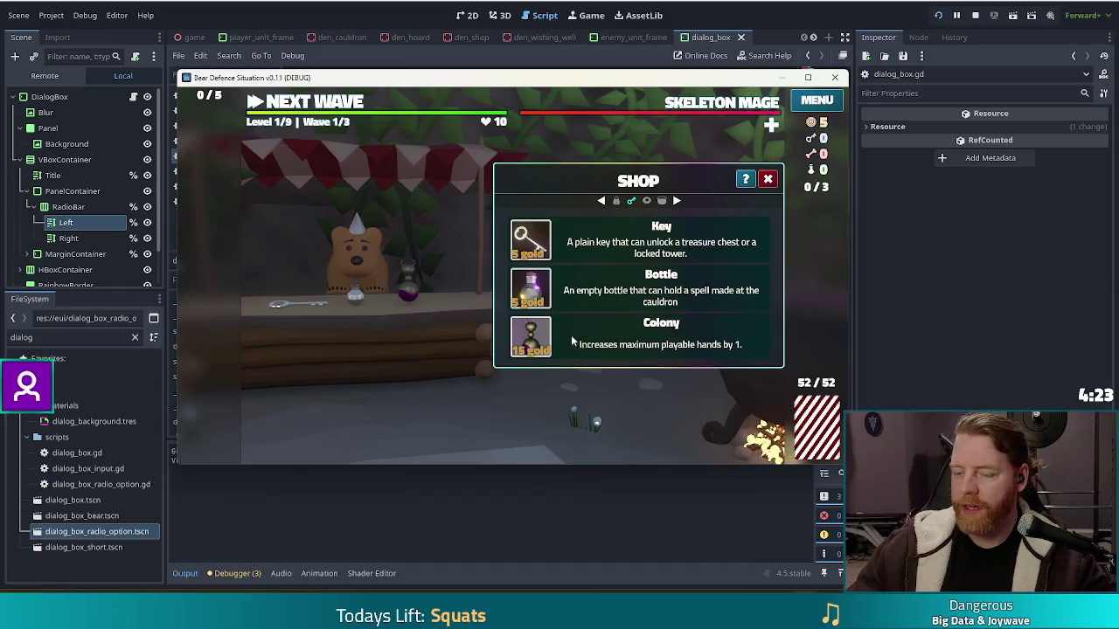
pyautogui.moveTo(543, 290)
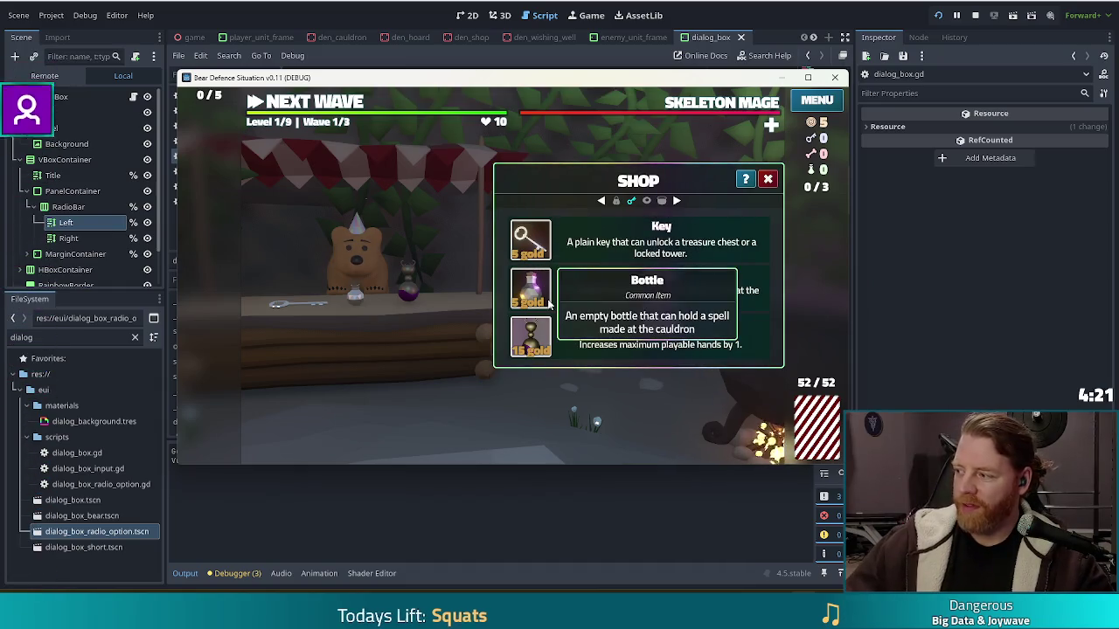
pyautogui.moveTo(518, 343)
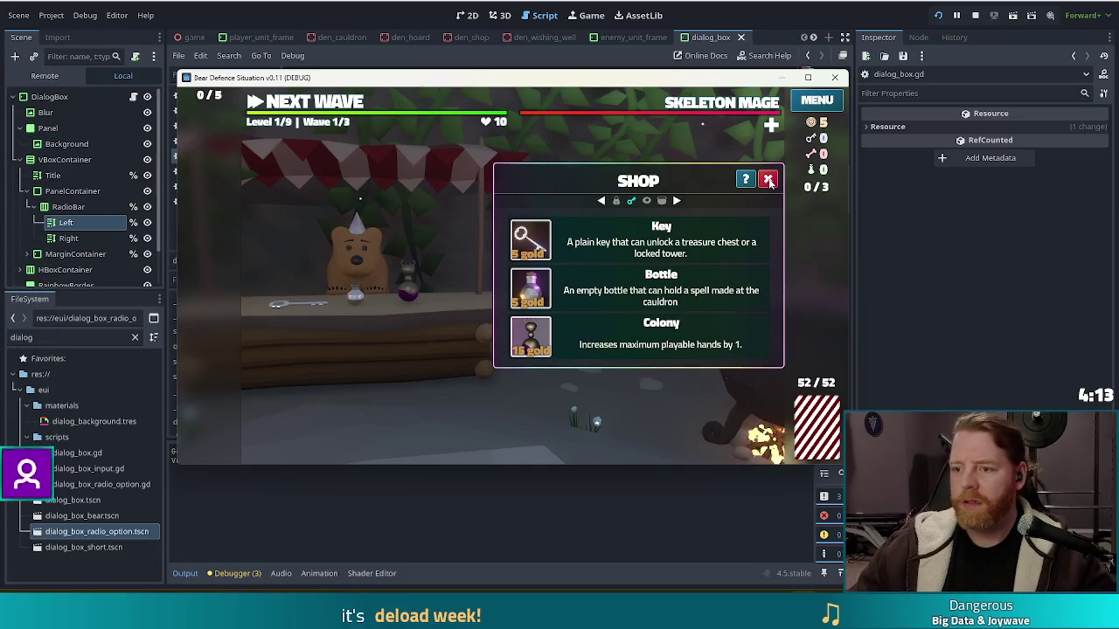
pyautogui.click(768, 181)
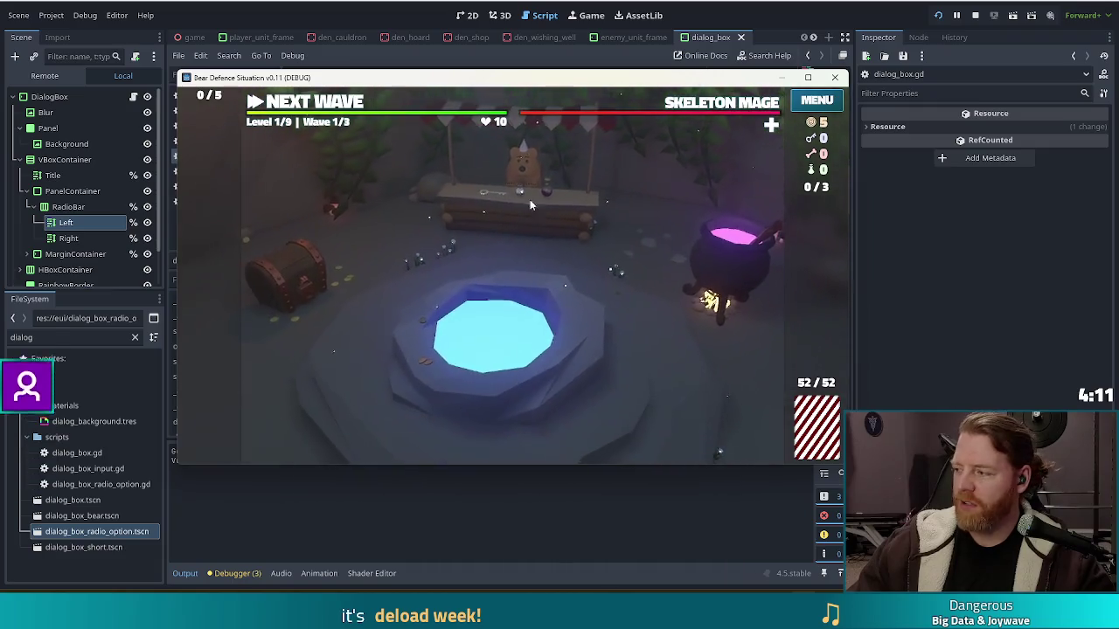
# Test the cauldron dialog, then bring up the ? tutorial on the player unit frame
pyautogui.click(674, 253)
pyautogui.click(675, 245)
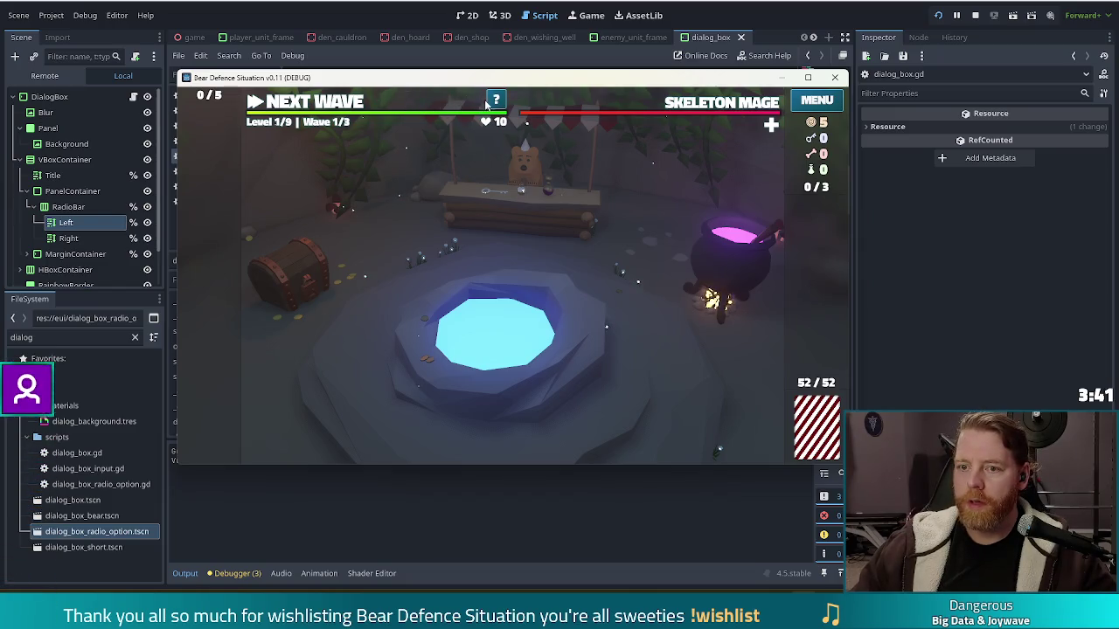
pyautogui.click(496, 101)
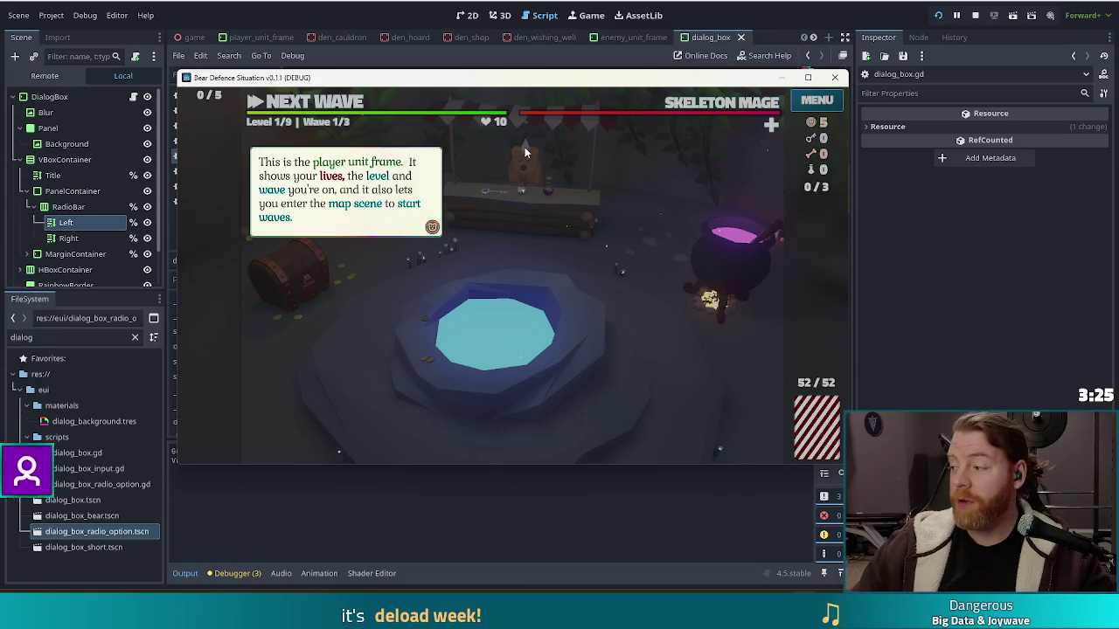
# Advance the tutorial through the lives, waves and endless mode messages until it closes
pyautogui.click(488, 174)
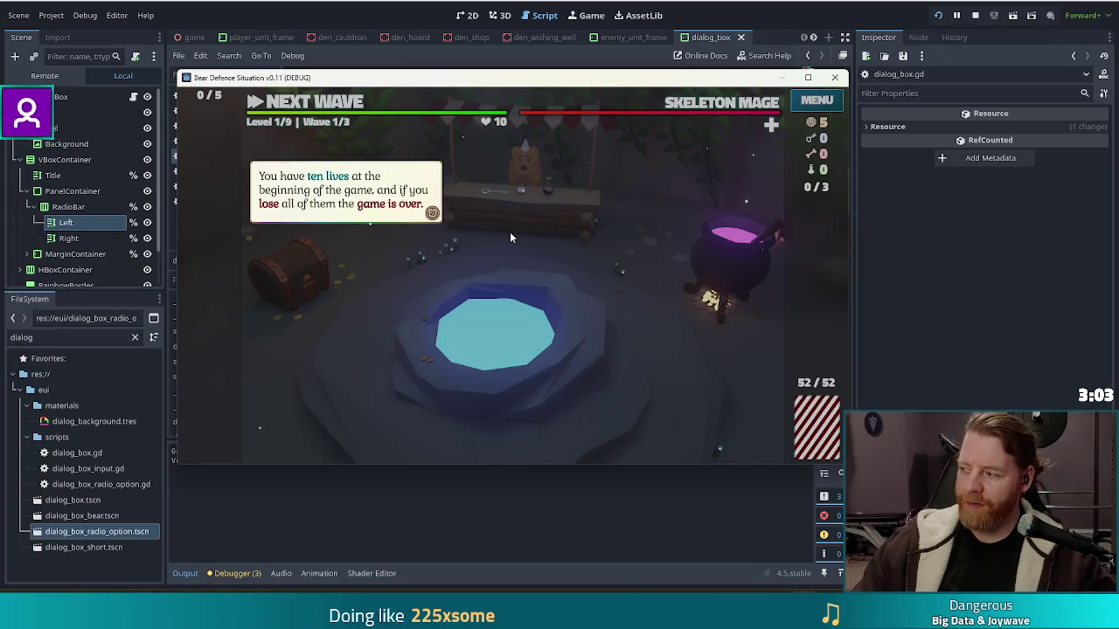
pyautogui.click(537, 251)
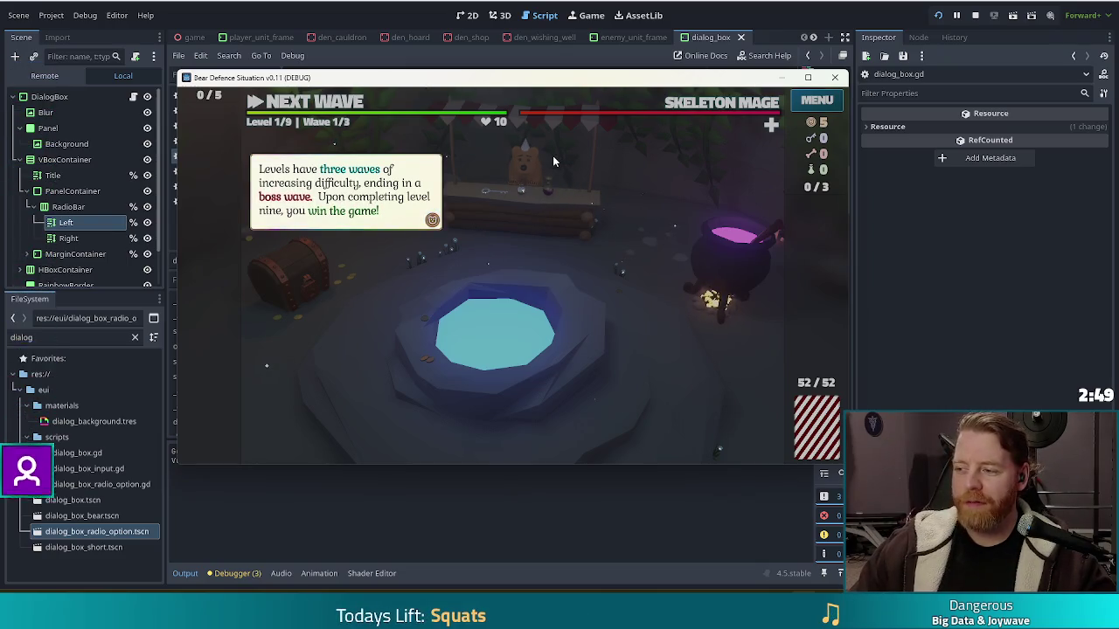
pyautogui.click(530, 216)
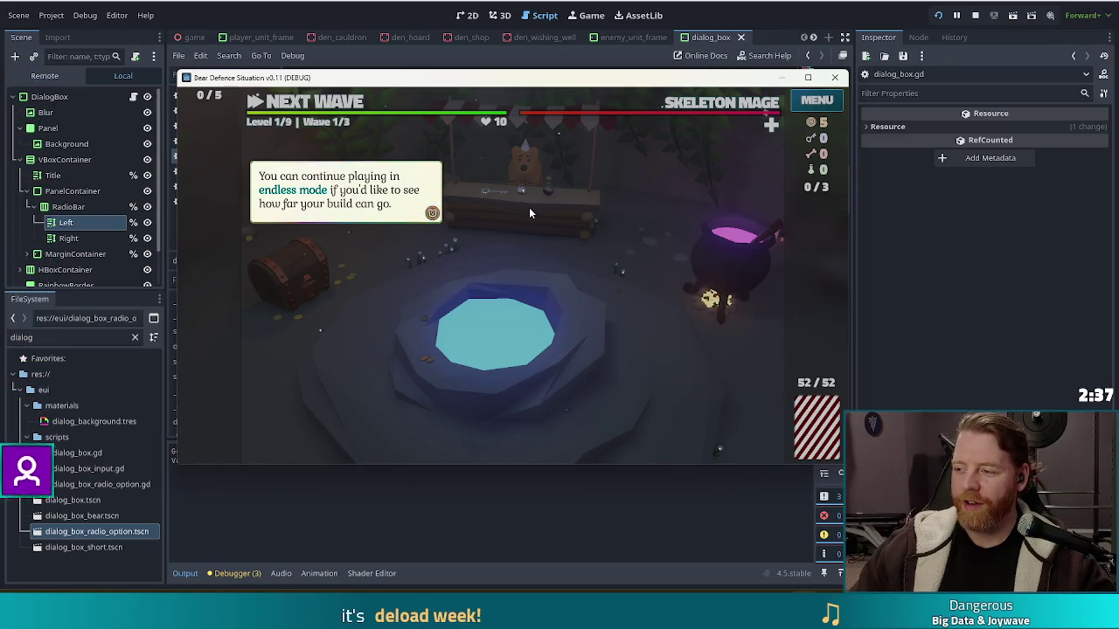
pyautogui.click(529, 212)
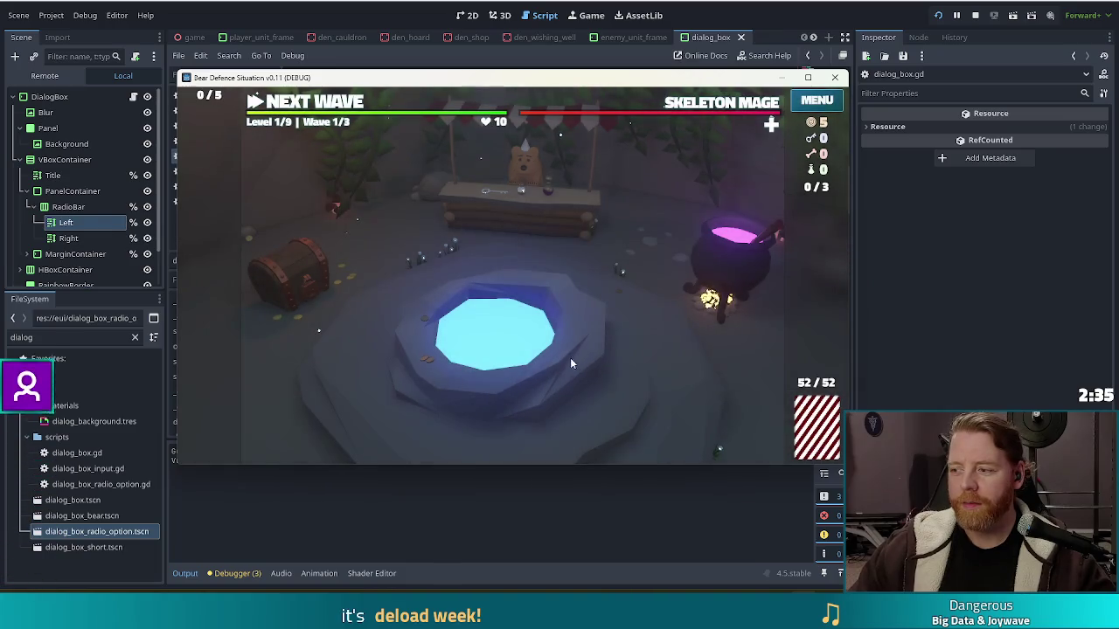
pyautogui.click(505, 345)
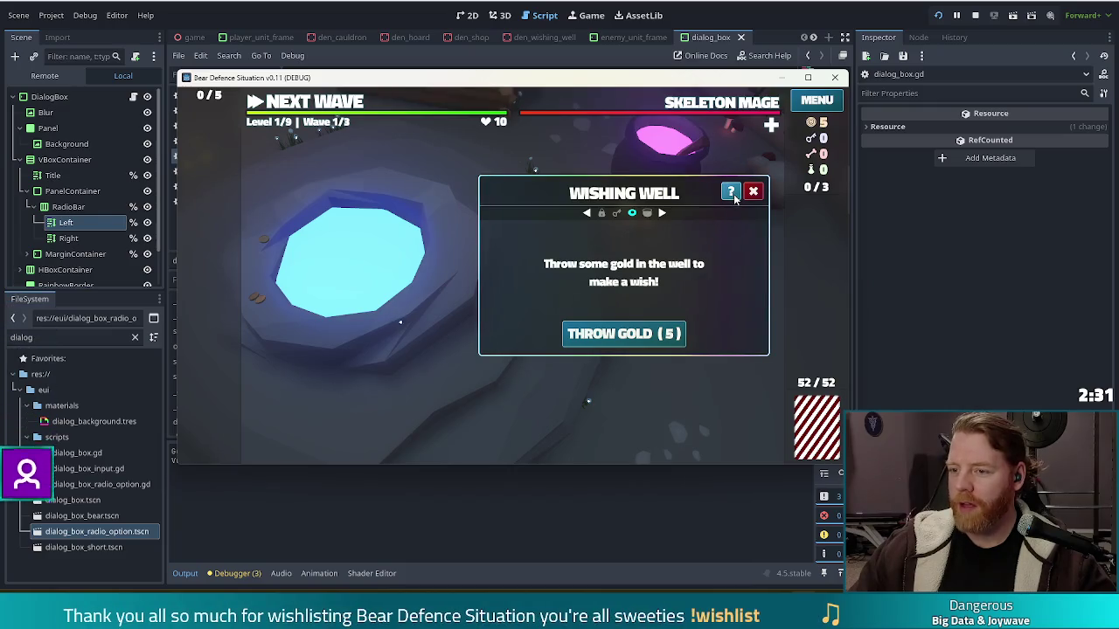
pyautogui.click(734, 197)
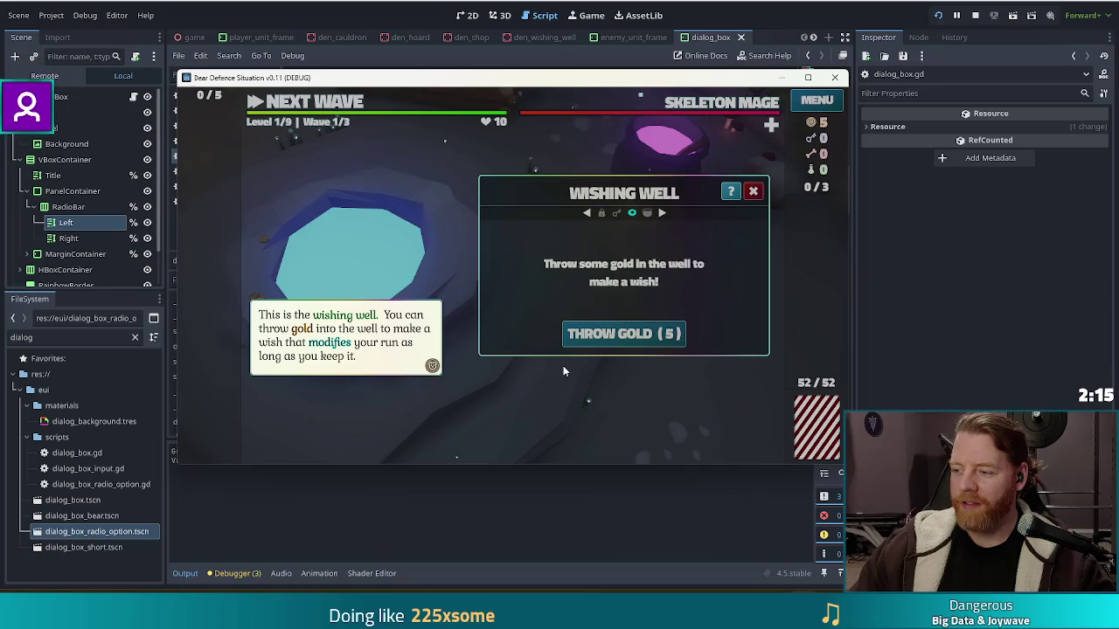
pyautogui.click(502, 385)
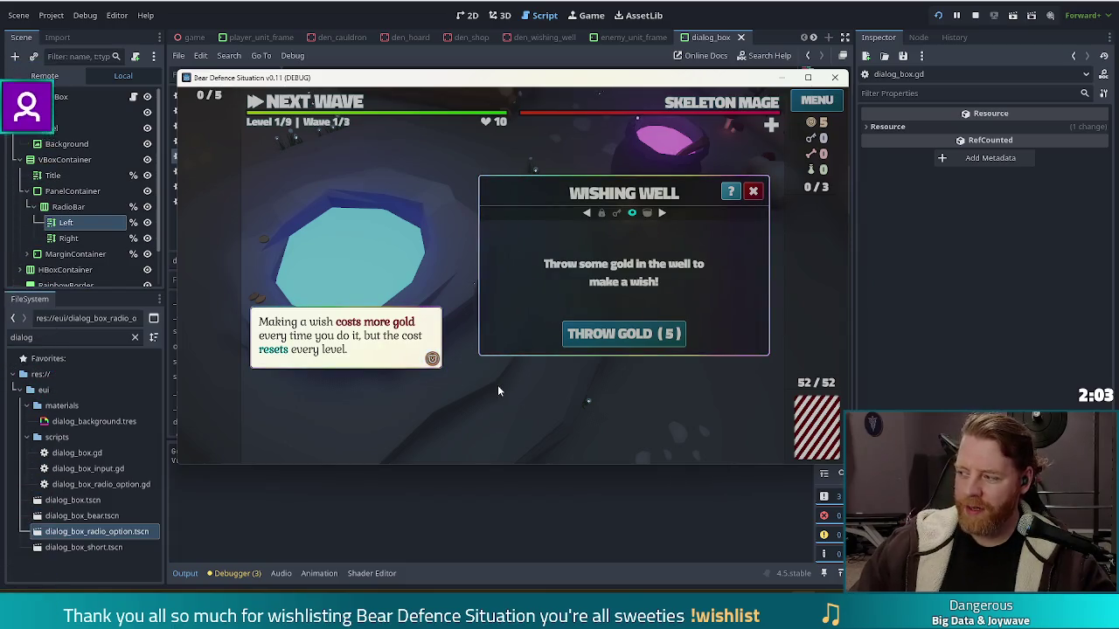
pyautogui.click(498, 384)
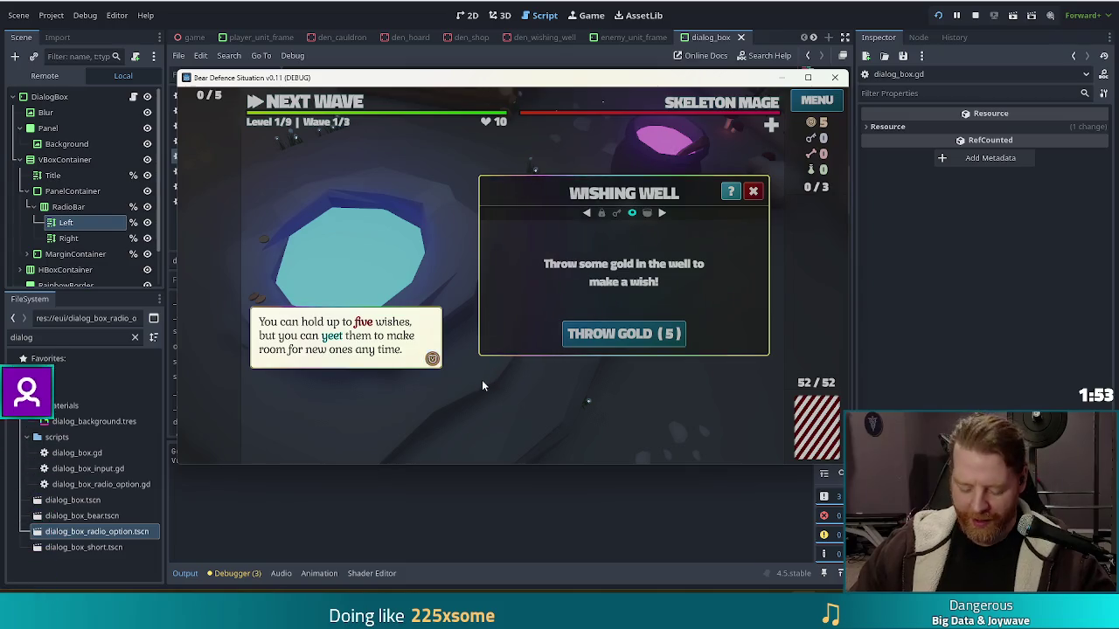
pyautogui.click(505, 406)
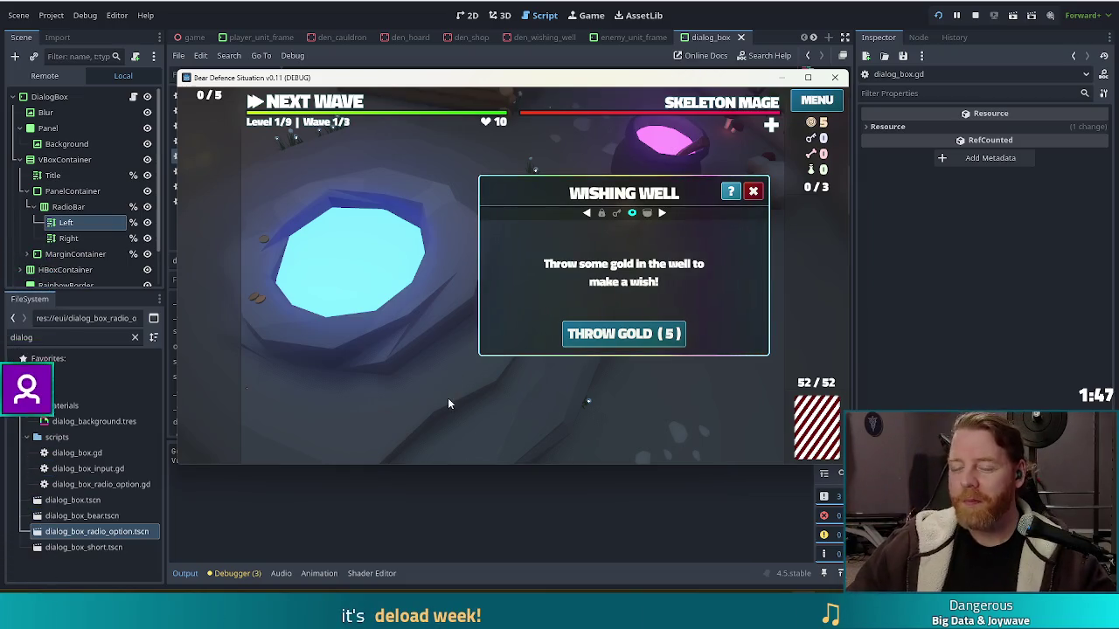
pyautogui.click(753, 192)
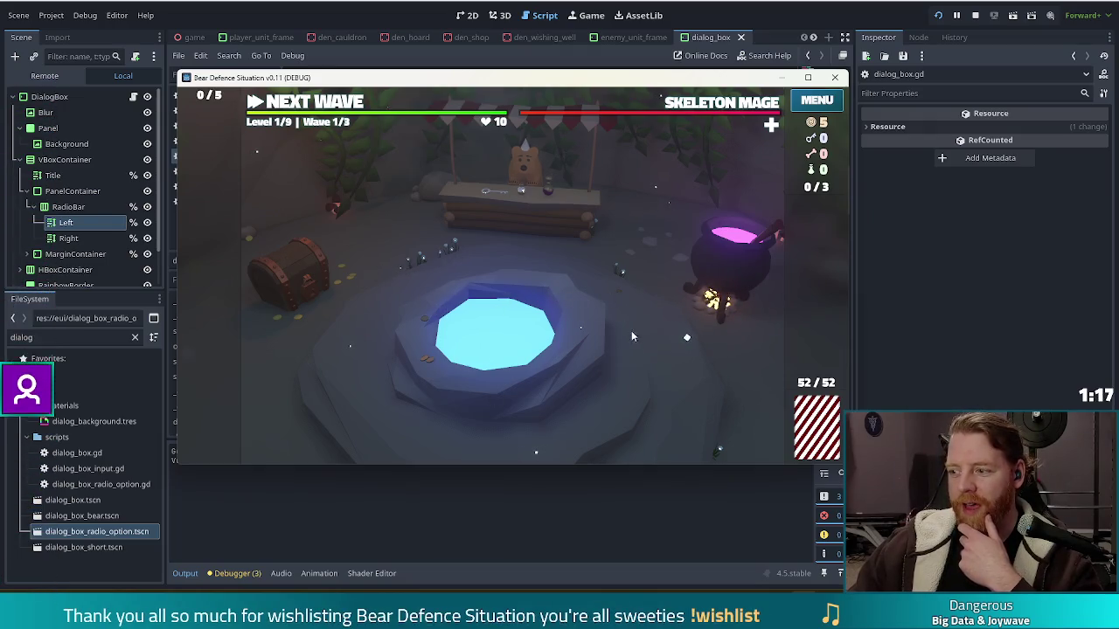
pyautogui.click(537, 298)
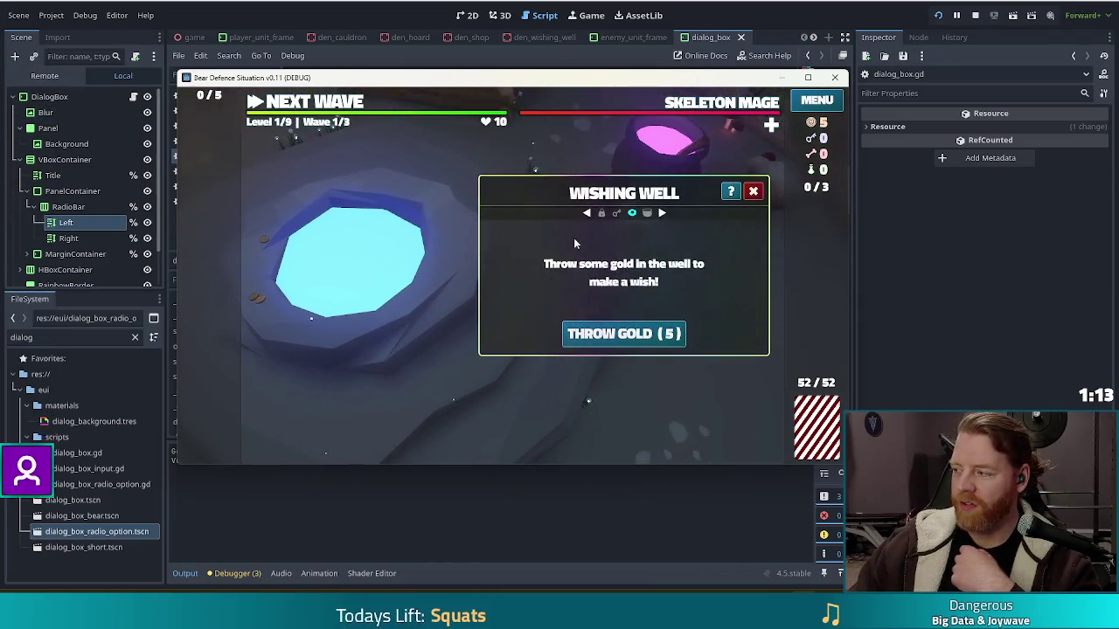
pyautogui.click(752, 192)
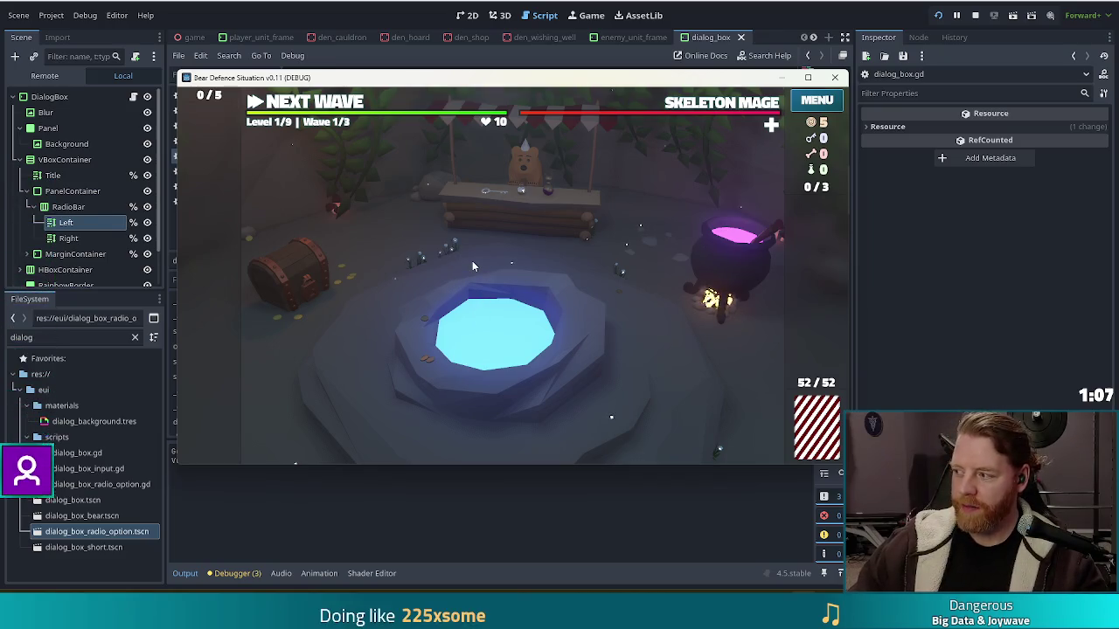
# Enter the 'upgrade' console command to show the Ballista Tower upgrade panel, then view the tower slot tooltips
pyautogui.press('`')
pyautogui.write('upgrade')
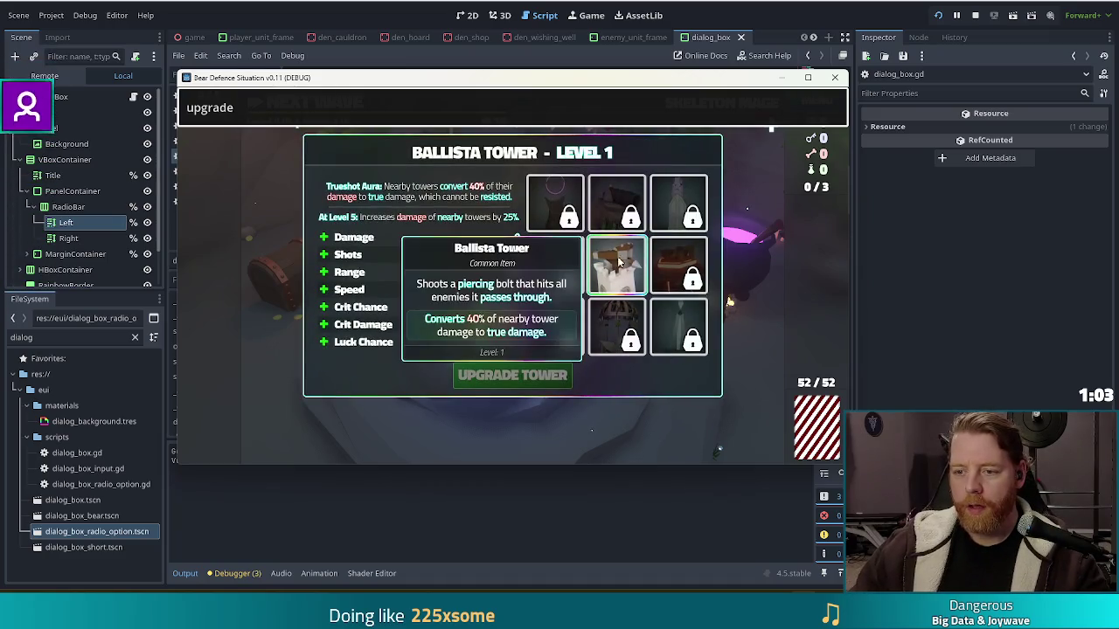
pyautogui.moveTo(620, 264)
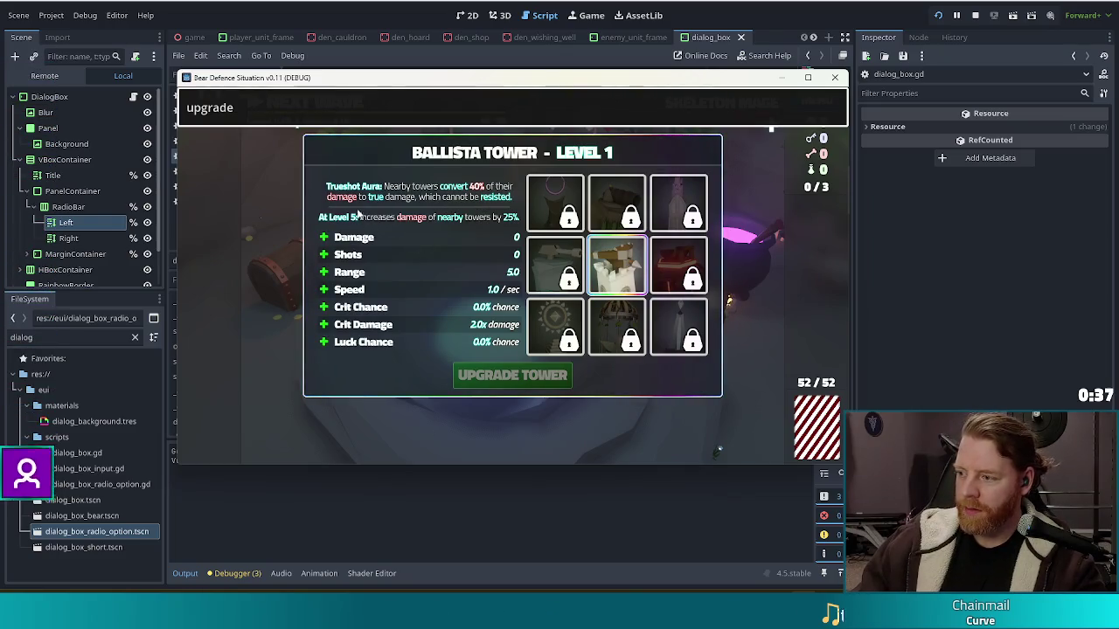
pyautogui.moveTo(568, 199)
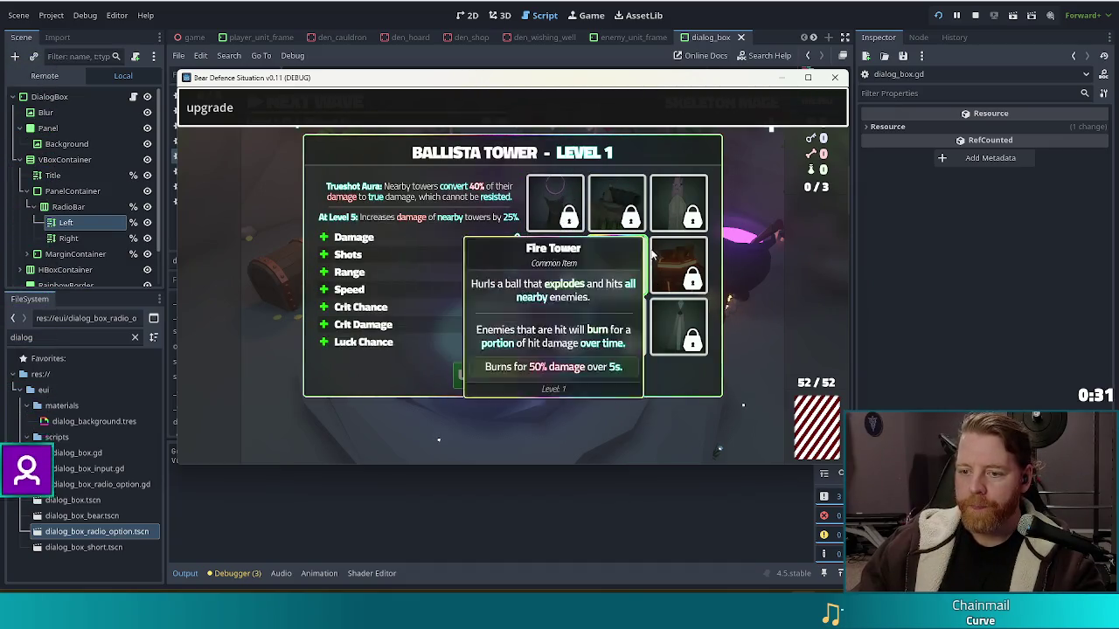
pyautogui.moveTo(676, 254)
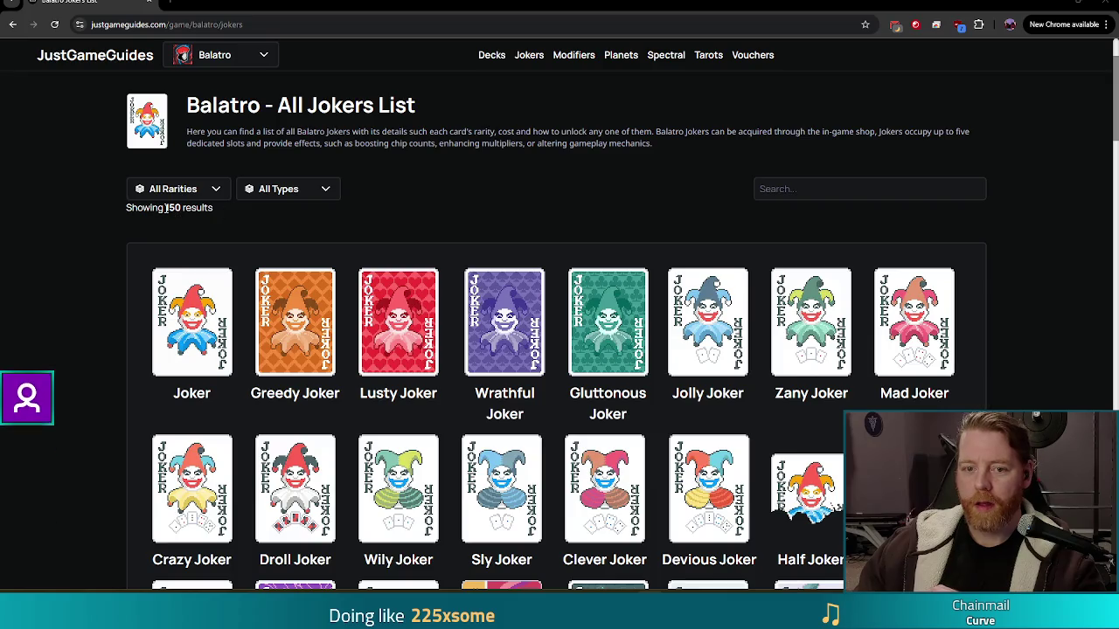
# Browse the Balatro jokers list down to Scholar, Cavendish and Card Sharp, then close the Chrome window
pyautogui.moveTo(663, 286)
pyautogui.scroll(-9, 663, 286)
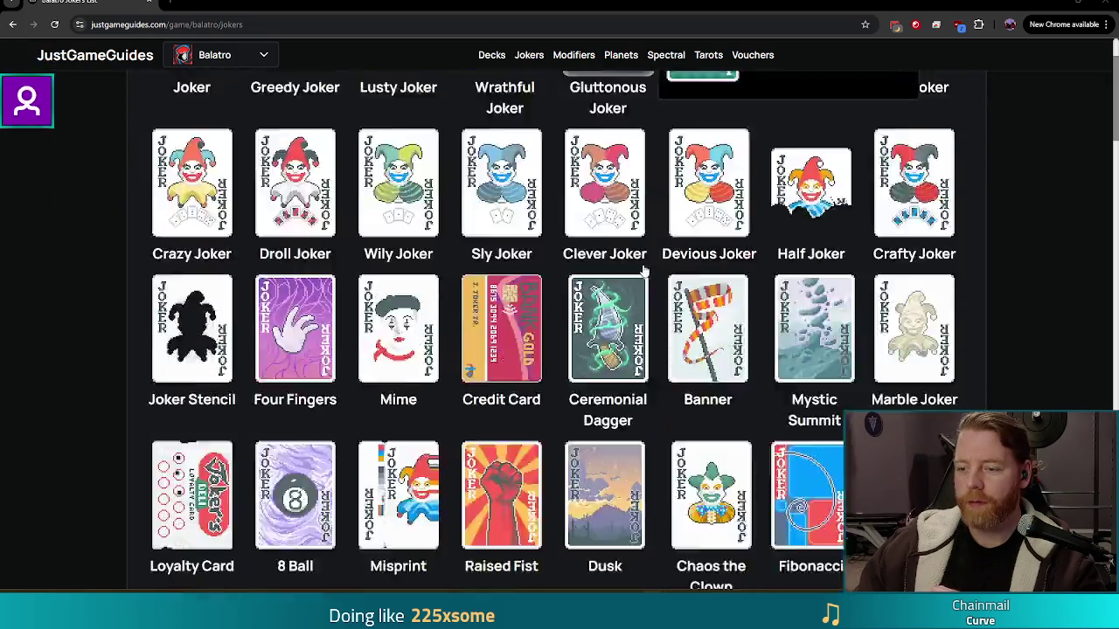
pyautogui.scroll(-1, 959, 303)
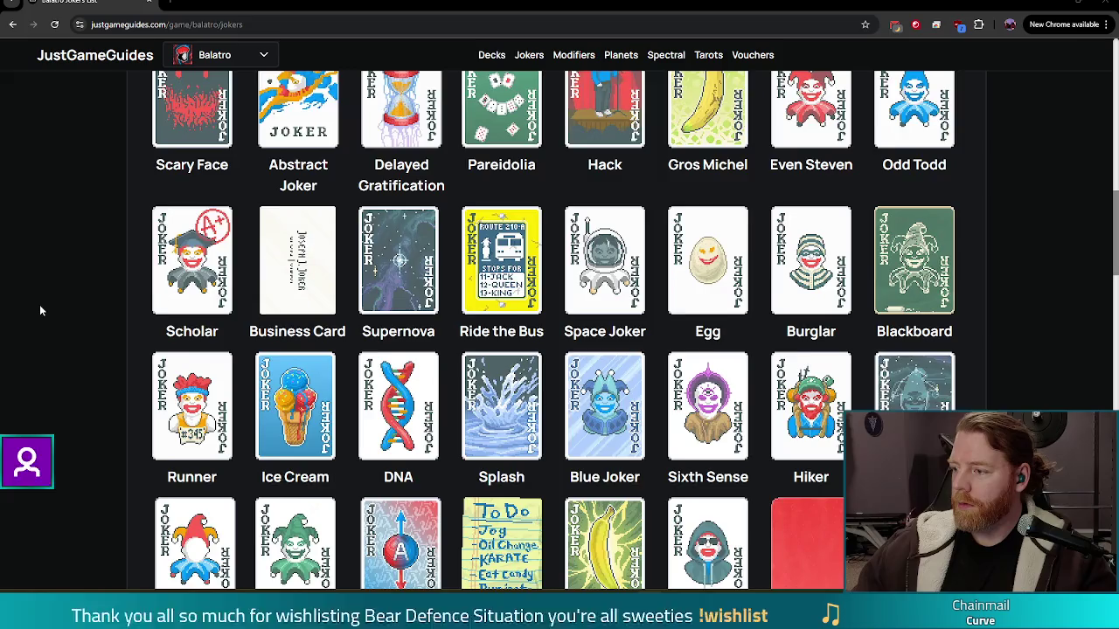
pyautogui.scroll(-2, 52, 288)
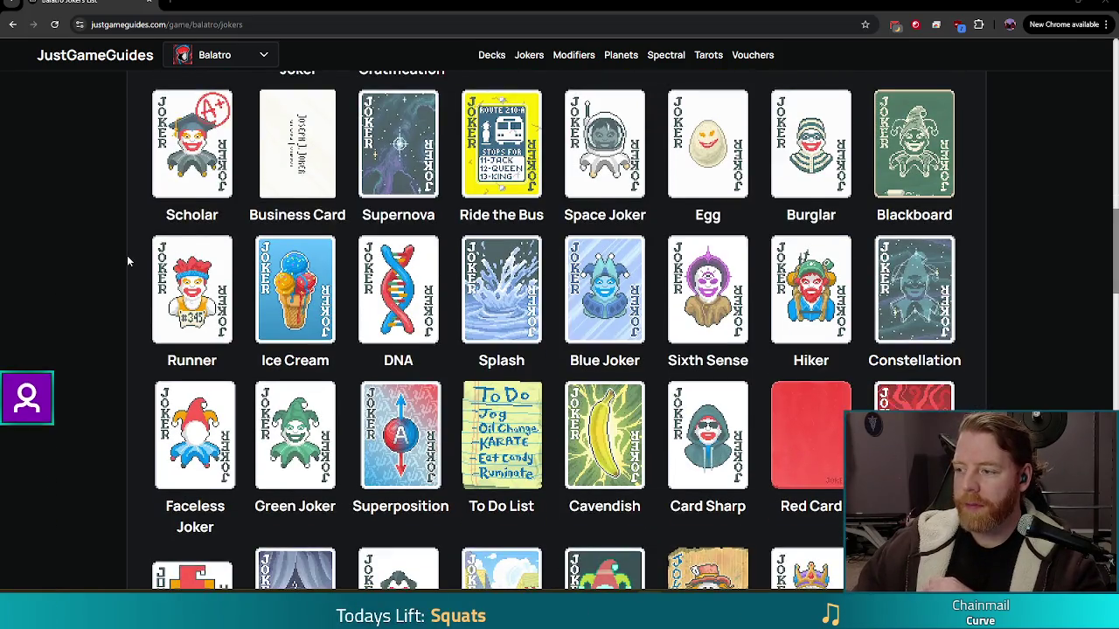
pyautogui.moveTo(178, 254)
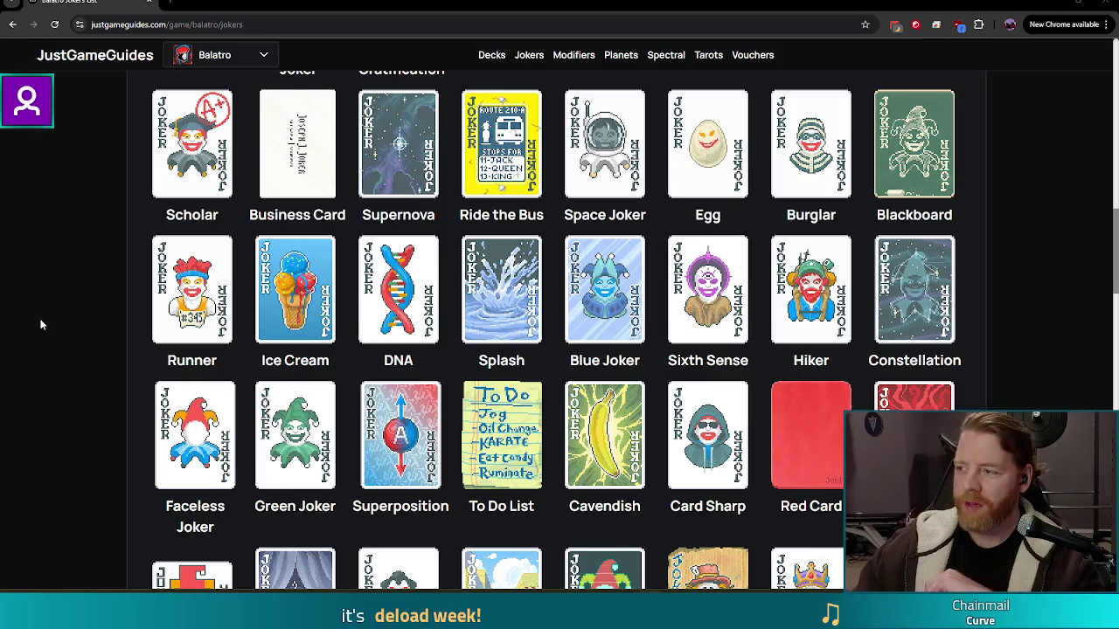
pyautogui.moveTo(604, 434)
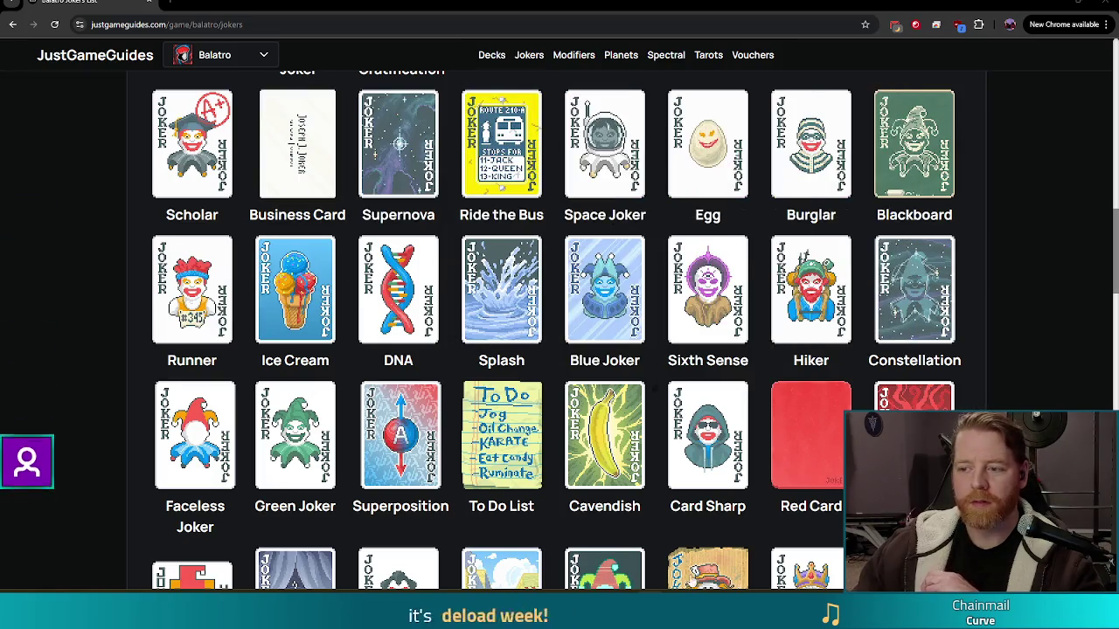
pyautogui.click(1108, 4)
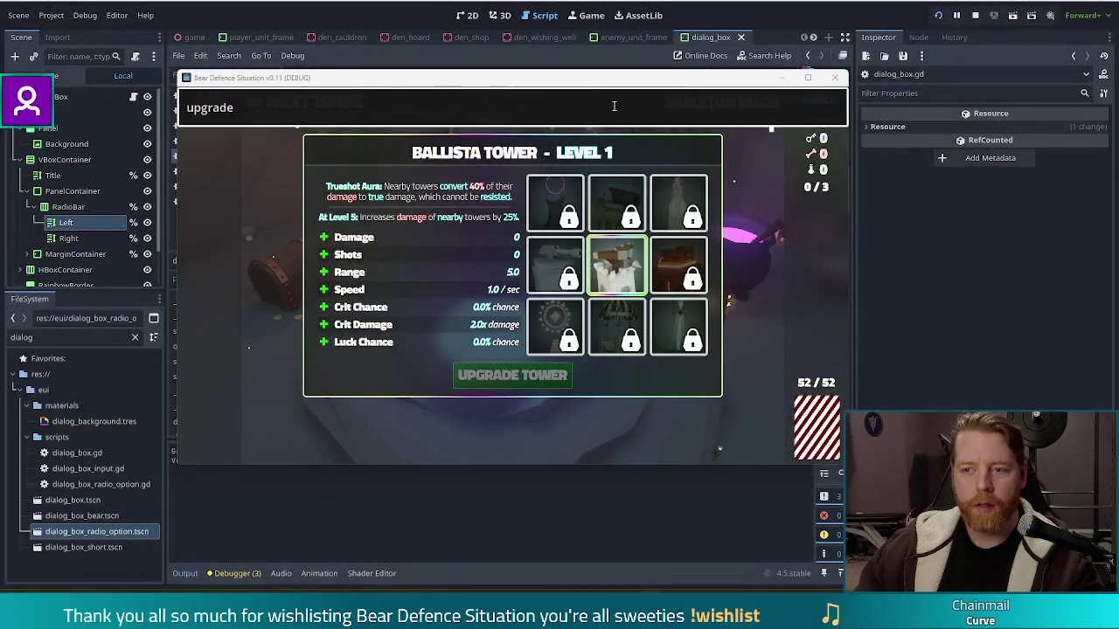
# Stop the game, filter the FileSystem for 'stocked', and bring up the context menu for stocked_up.gd
pyautogui.click(976, 15)
pyautogui.write('stocked')
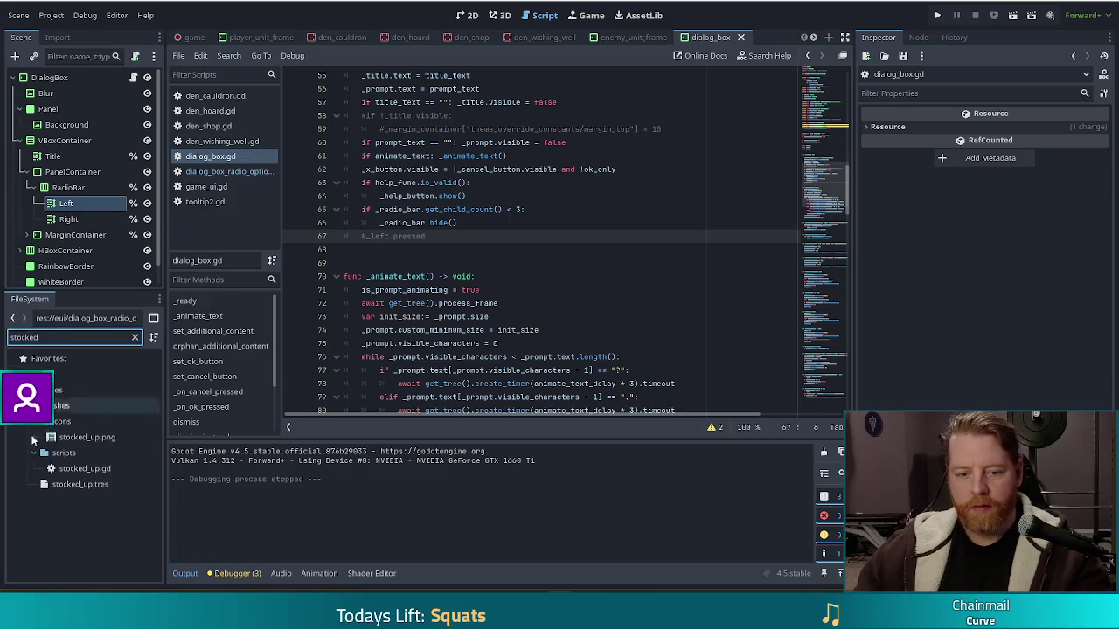
pyautogui.click(78, 470)
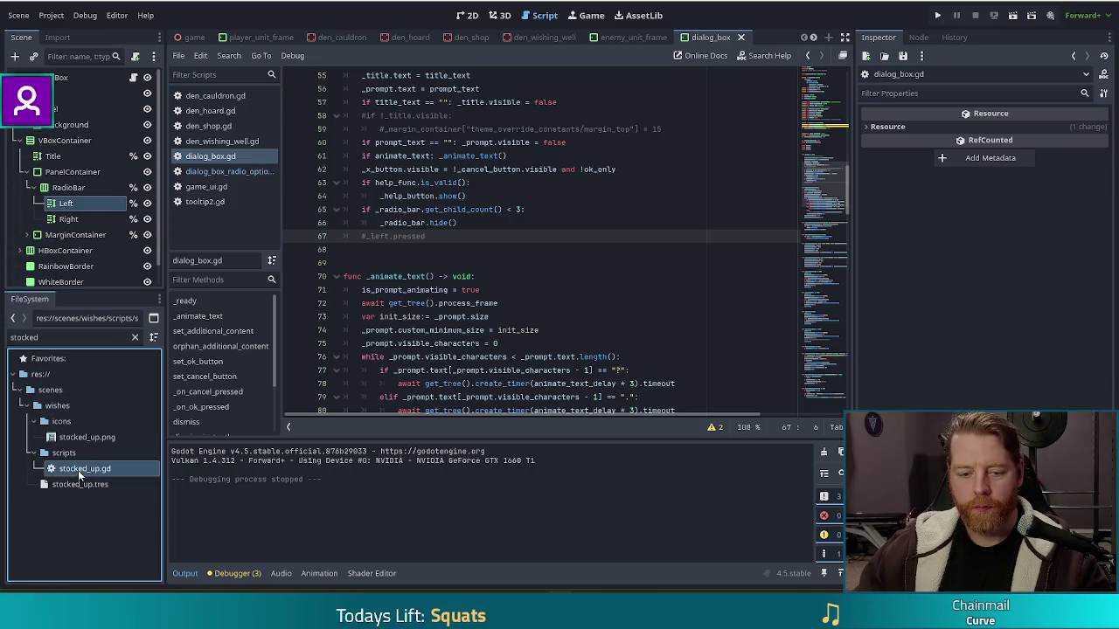
pyautogui.rightClick(78, 470)
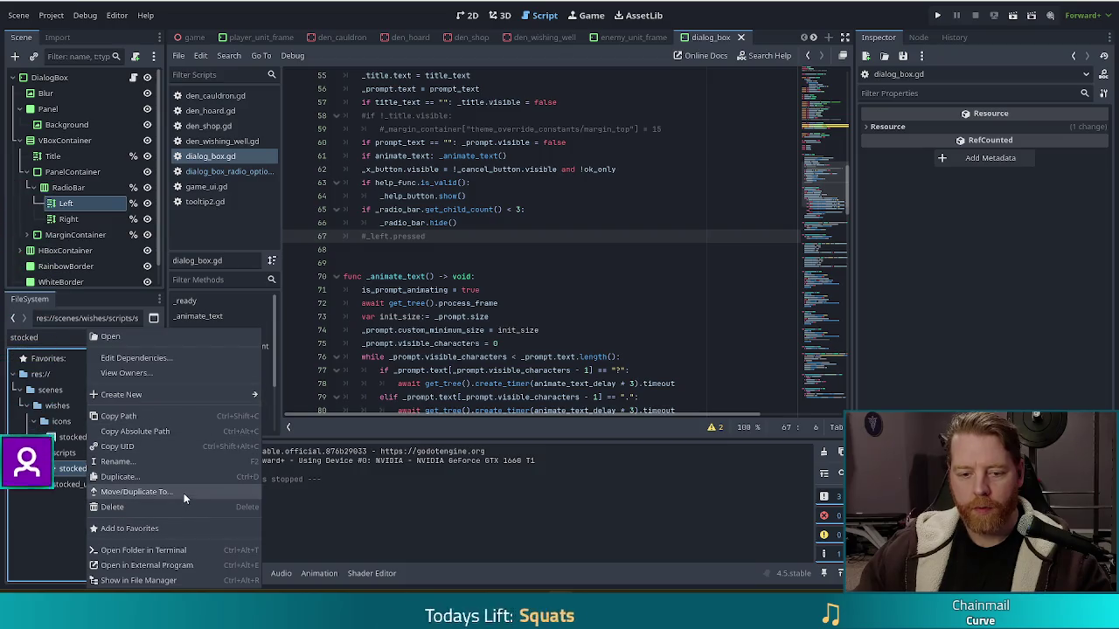
pyautogui.click(149, 580)
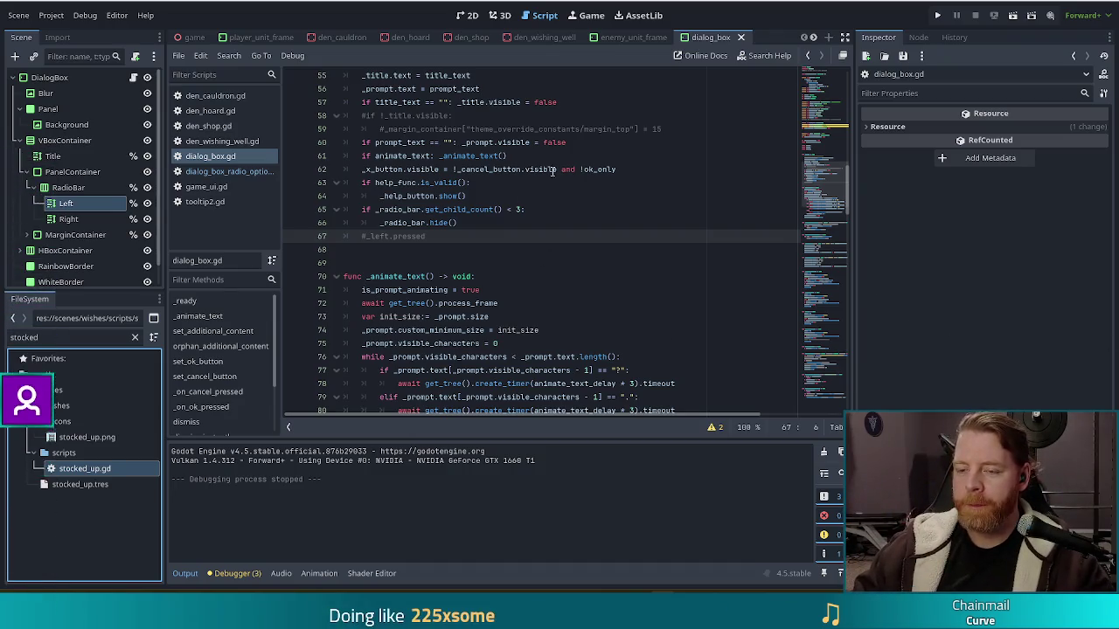
pyautogui.click(483, 235)
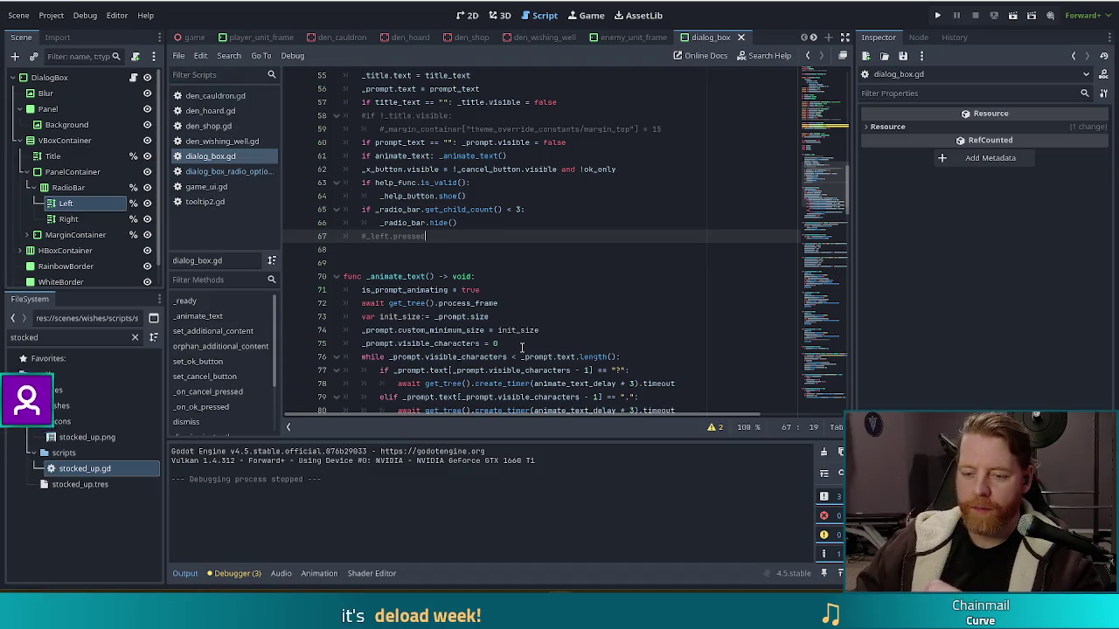
pyautogui.moveTo(510, 367)
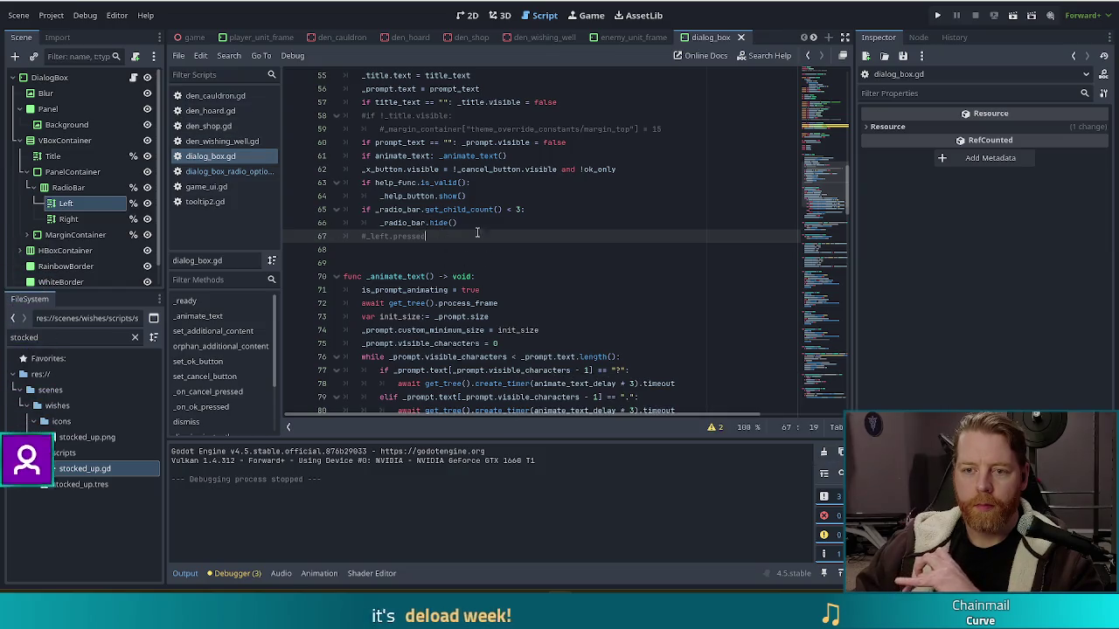
pyautogui.scroll(5, 464, 231)
pyautogui.scroll(-3, 513, 227)
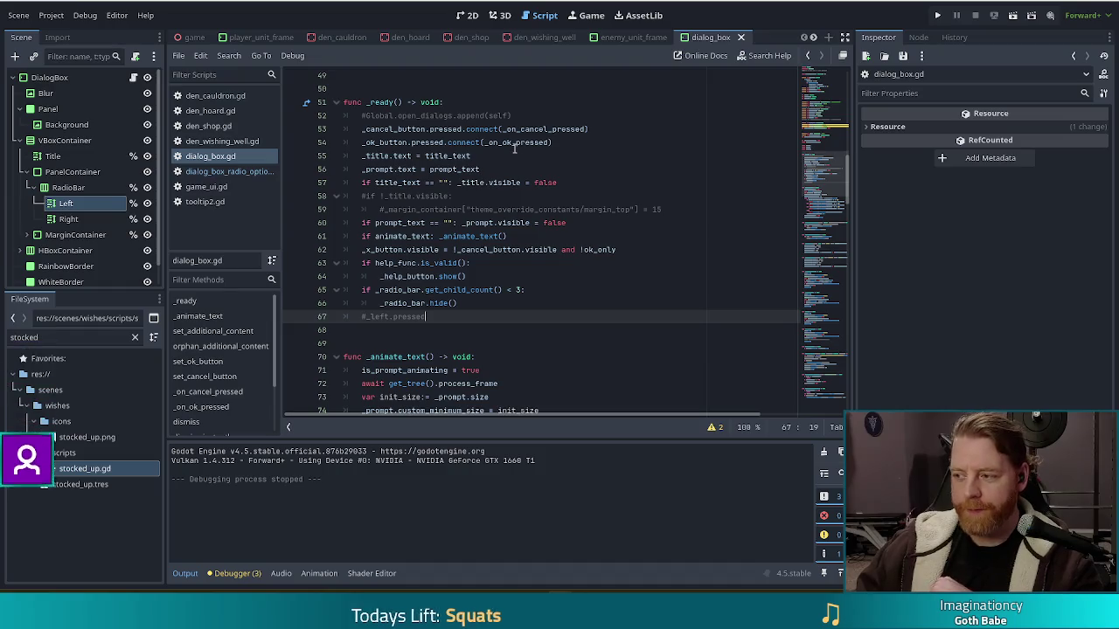
pyautogui.moveTo(515, 149)
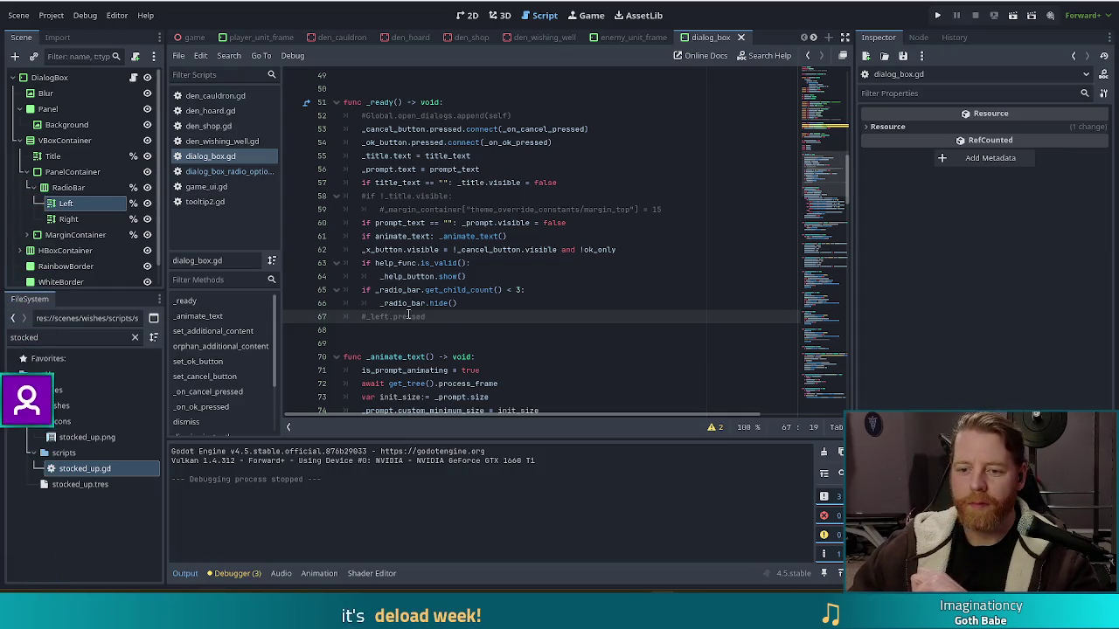
pyautogui.hotkey('ctrl', 'Left')
pyautogui.hotkey('ctrl', 'Left')
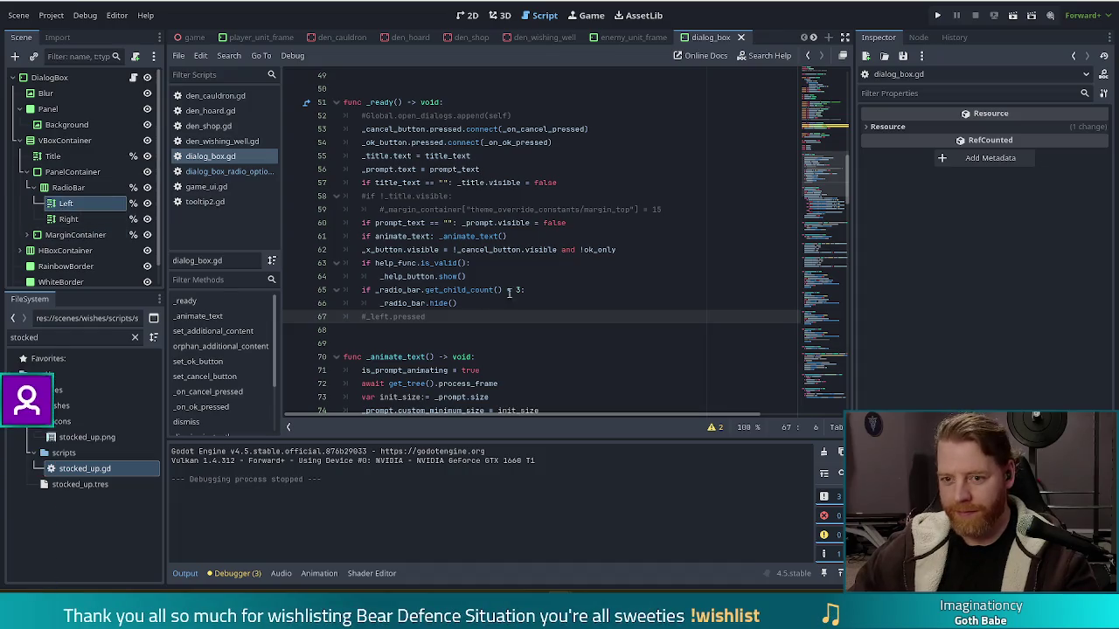
pyautogui.scroll(8, 787, 166)
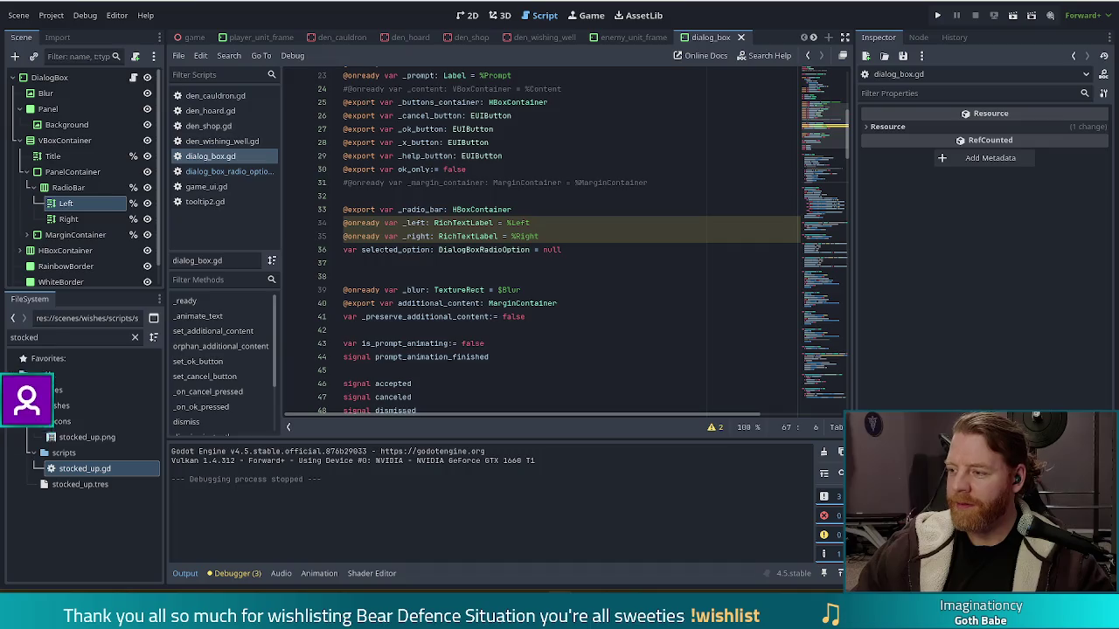
pyautogui.click(571, 235)
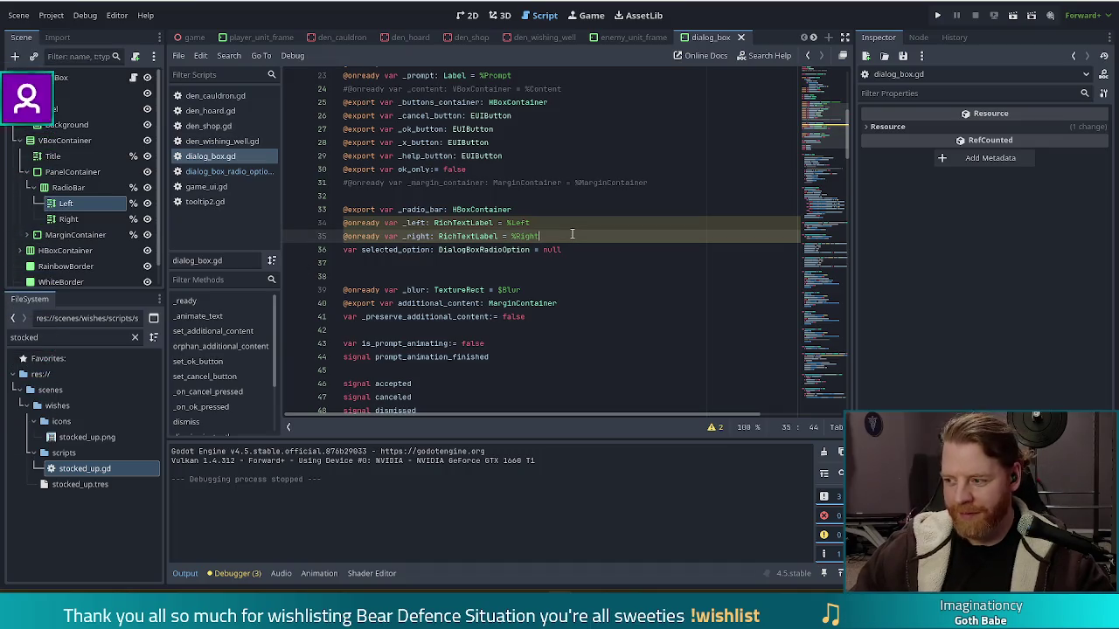
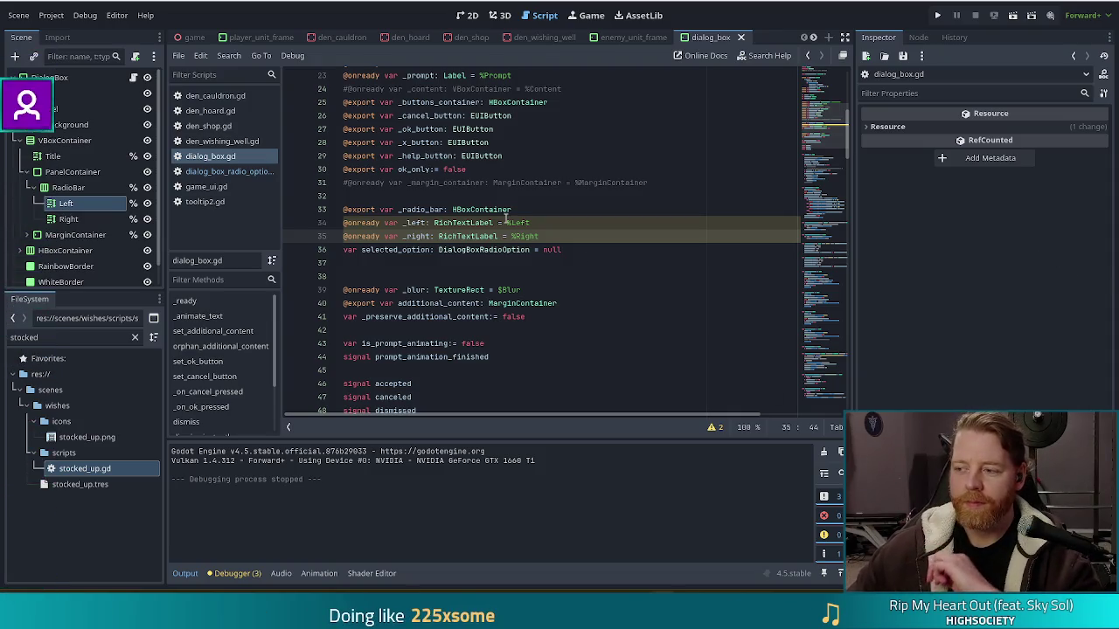
# Switch to dialog_box_radio_option.gd to view its activated setter and pressed signal
pyautogui.moveTo(477, 230)
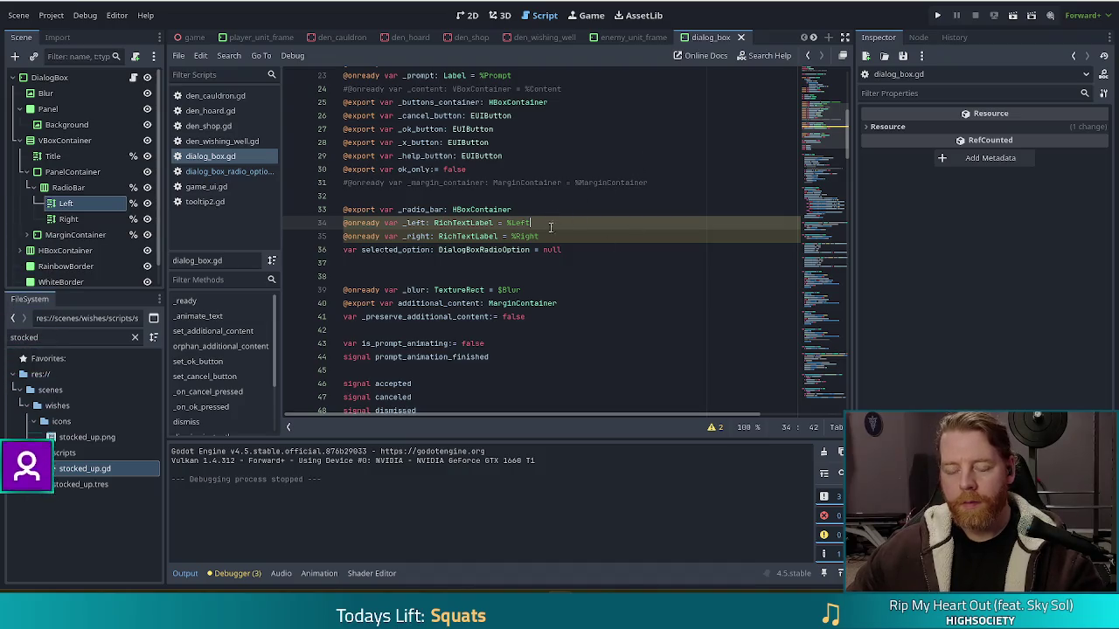
pyautogui.click(245, 173)
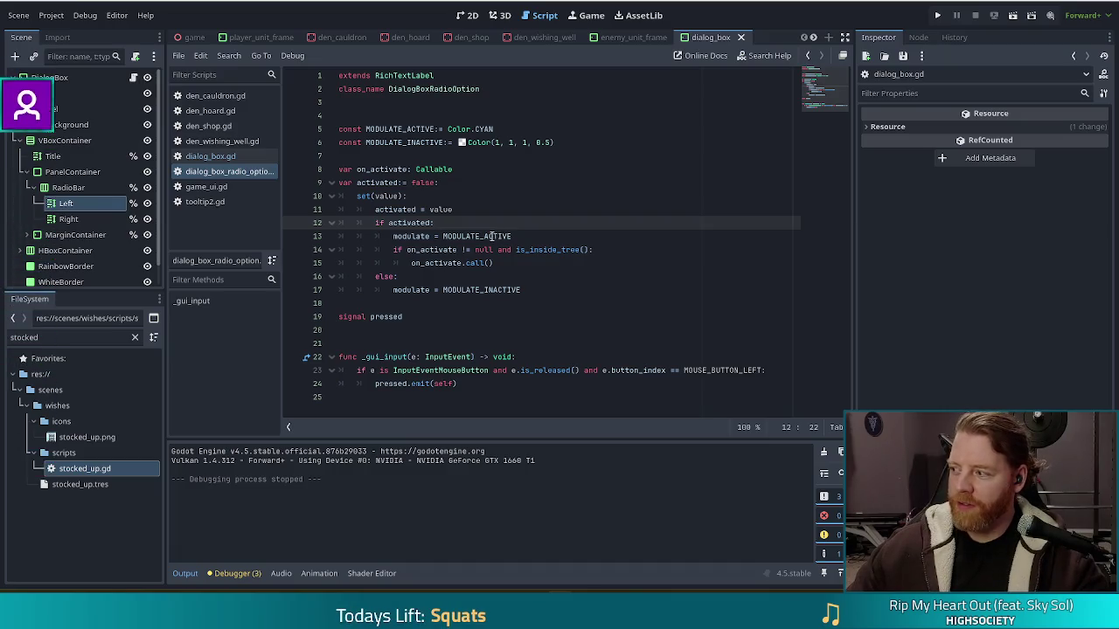
pyautogui.moveTo(495, 236)
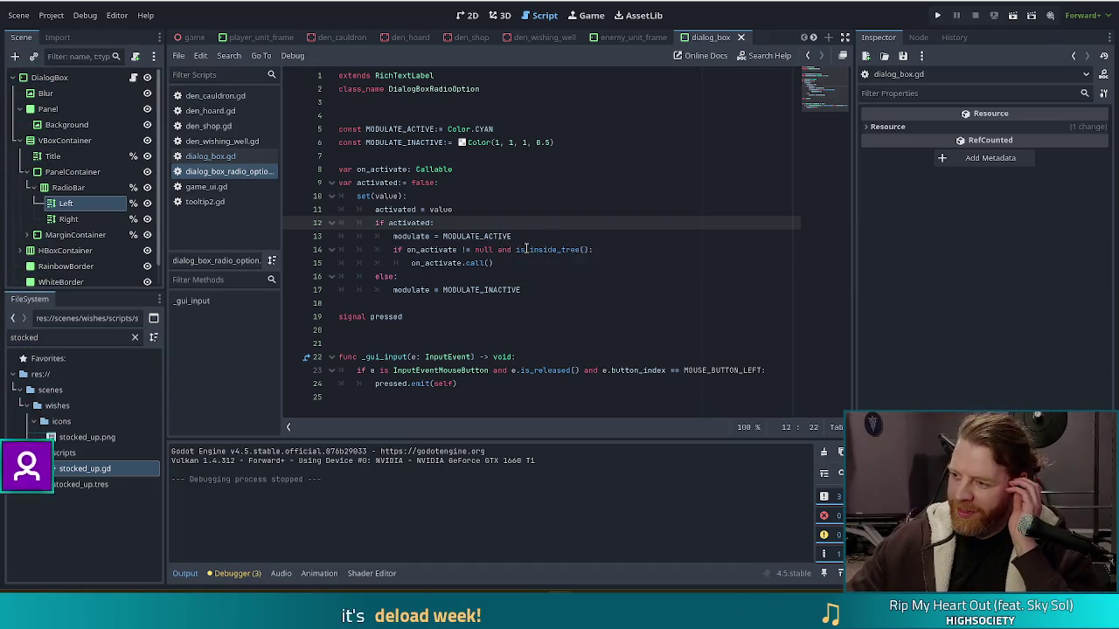
pyautogui.click(507, 236)
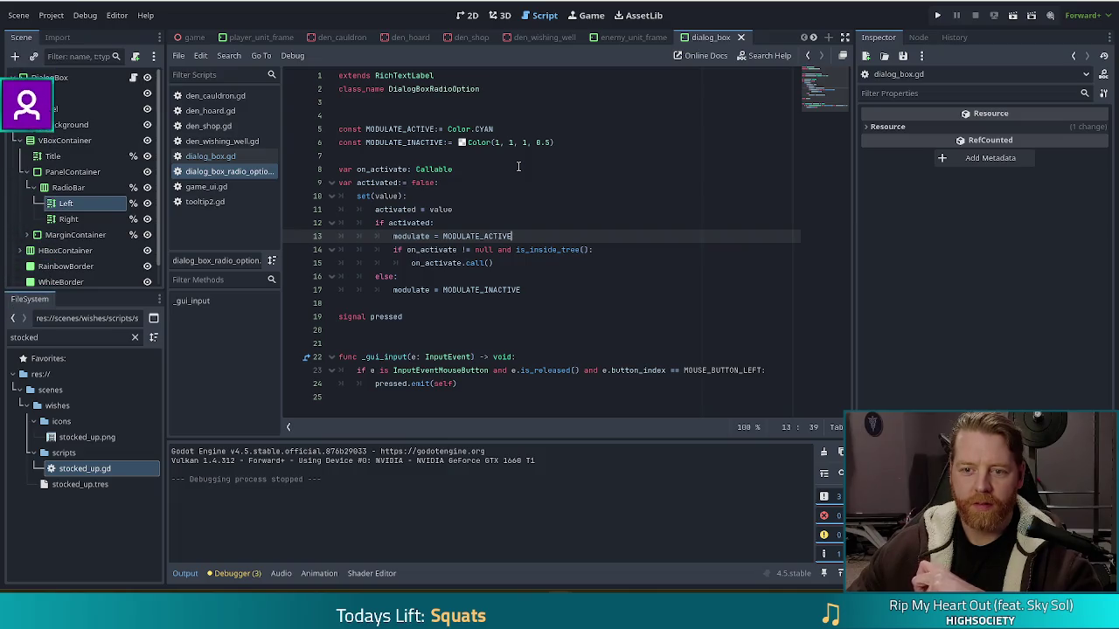
pyautogui.click(538, 184)
pyautogui.moveTo(382, 129)
pyautogui.mouseDown()
pyautogui.moveTo(560, 142)
pyautogui.moveTo(575, 320)
pyautogui.mouseUp()
pyautogui.moveTo(490, 397)
pyautogui.mouseDown()
pyautogui.moveTo(497, 357)
pyautogui.moveTo(411, 324)
pyautogui.moveTo(482, 331)
pyautogui.mouseUp()
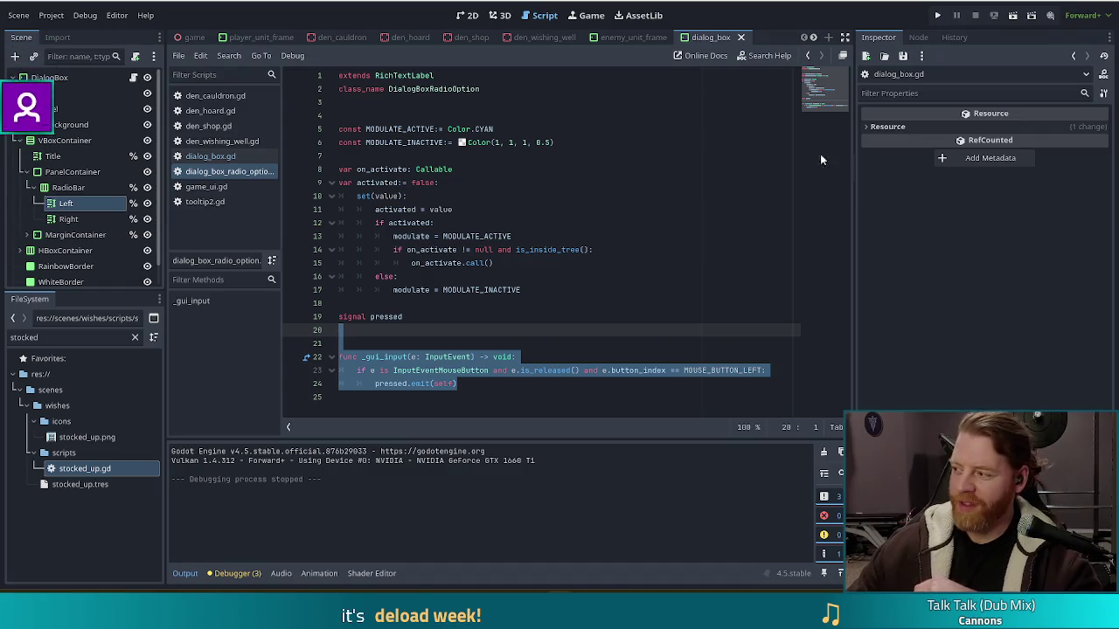
pyautogui.click(475, 385)
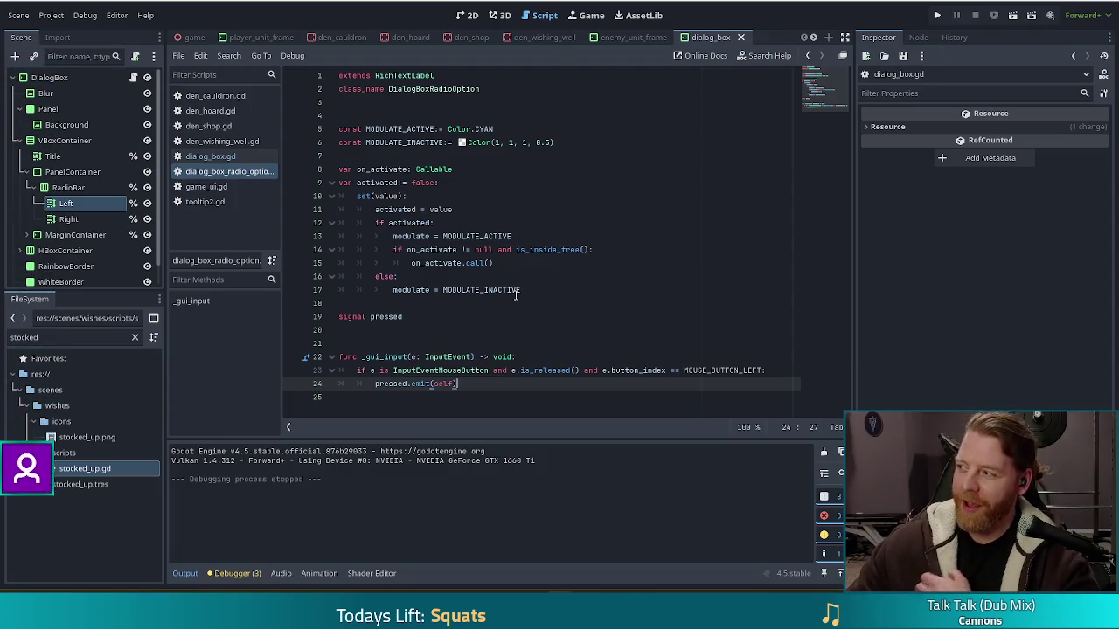
pyautogui.moveTo(516, 297)
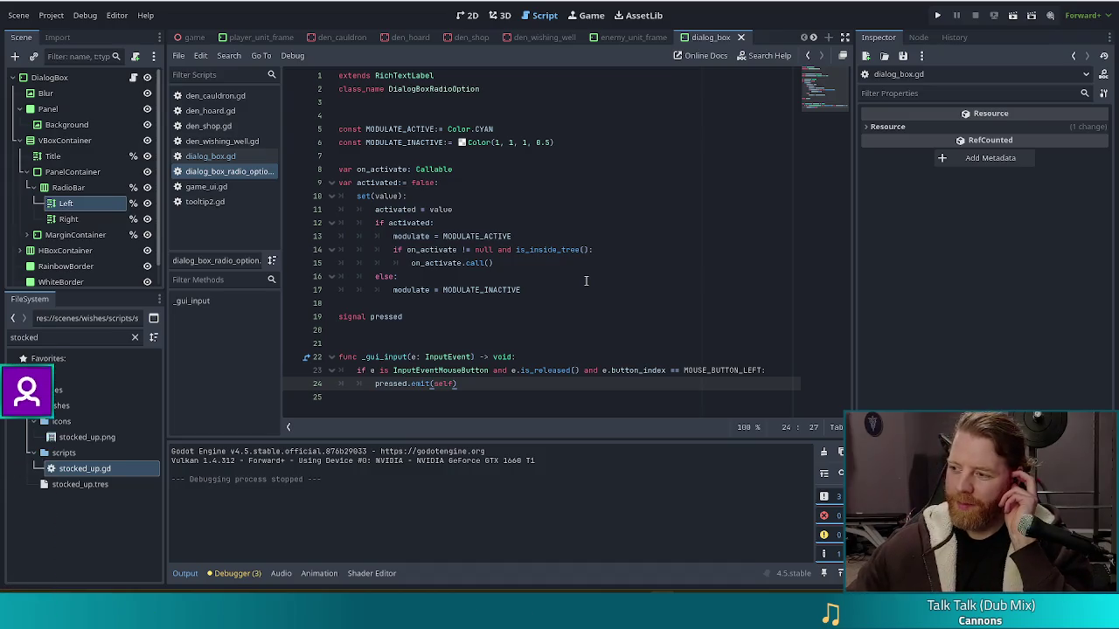
pyautogui.click(477, 272)
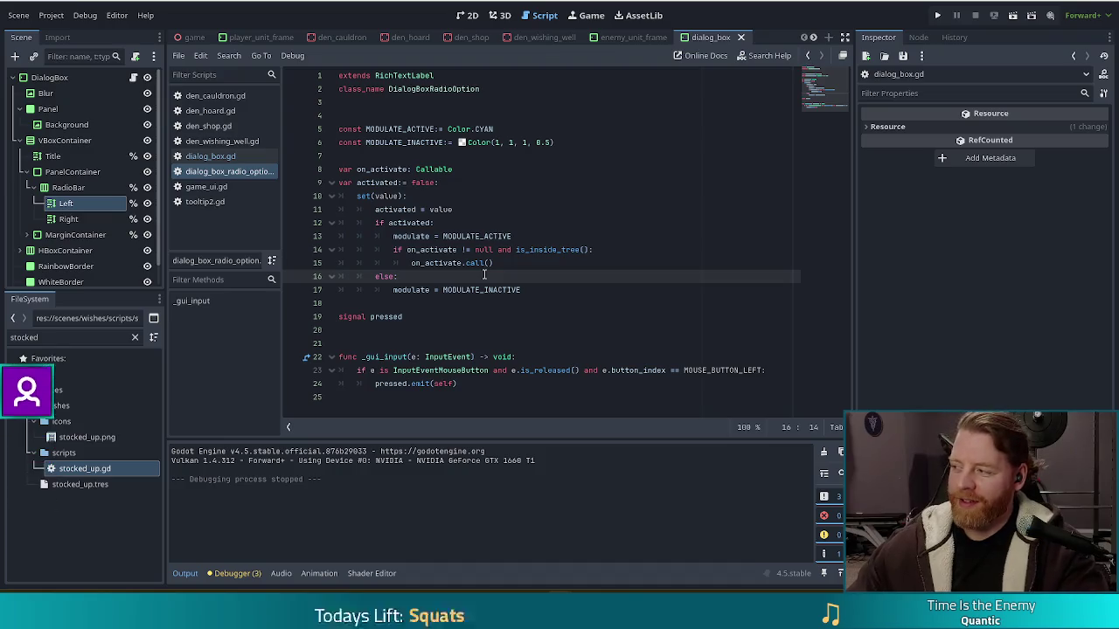
# Select the pressed signal and _gui_input function in the radio option script
pyautogui.moveTo(459, 384); pyautogui.dragTo(482, 342)
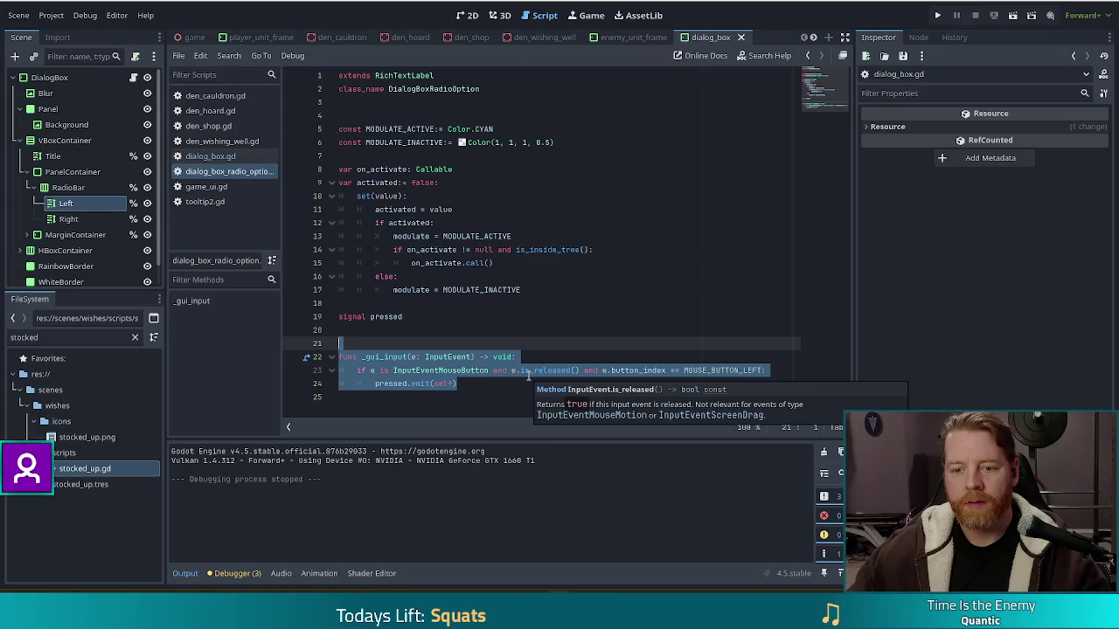
pyautogui.click(475, 386)
pyautogui.moveTo(475, 386)
pyautogui.mouseDown()
pyautogui.moveTo(336, 357)
pyautogui.moveTo(336, 316)
pyautogui.mouseUp()
pyautogui.hotkey('ctrl', 'c')
# Bring up the Left node's context menu in the Scene dock
pyautogui.rightClick(75, 207)
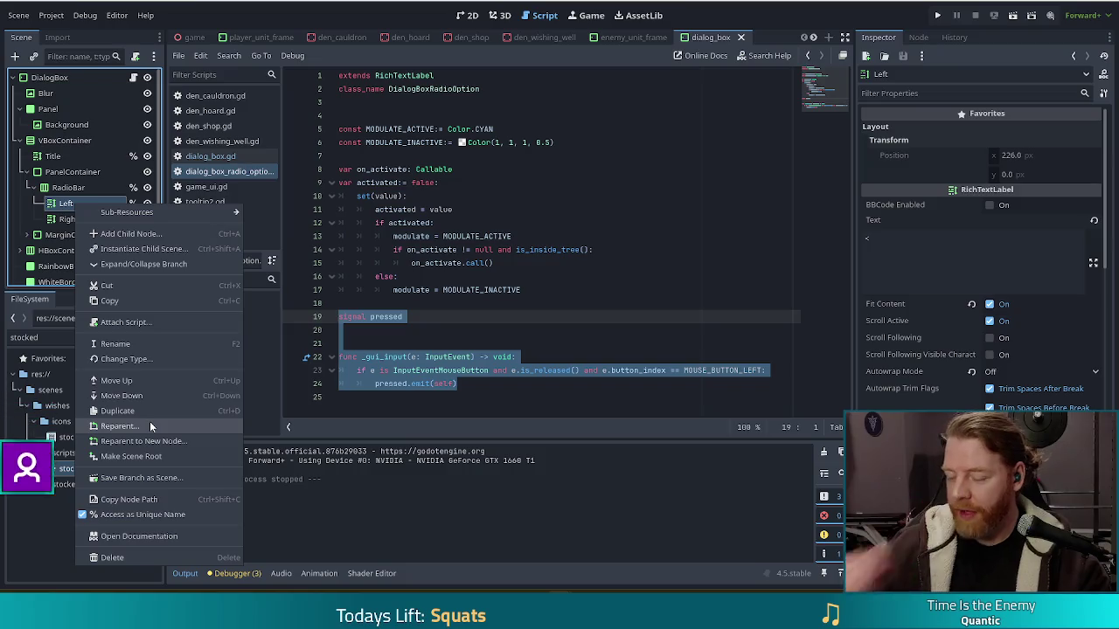
pyautogui.click(247, 7)
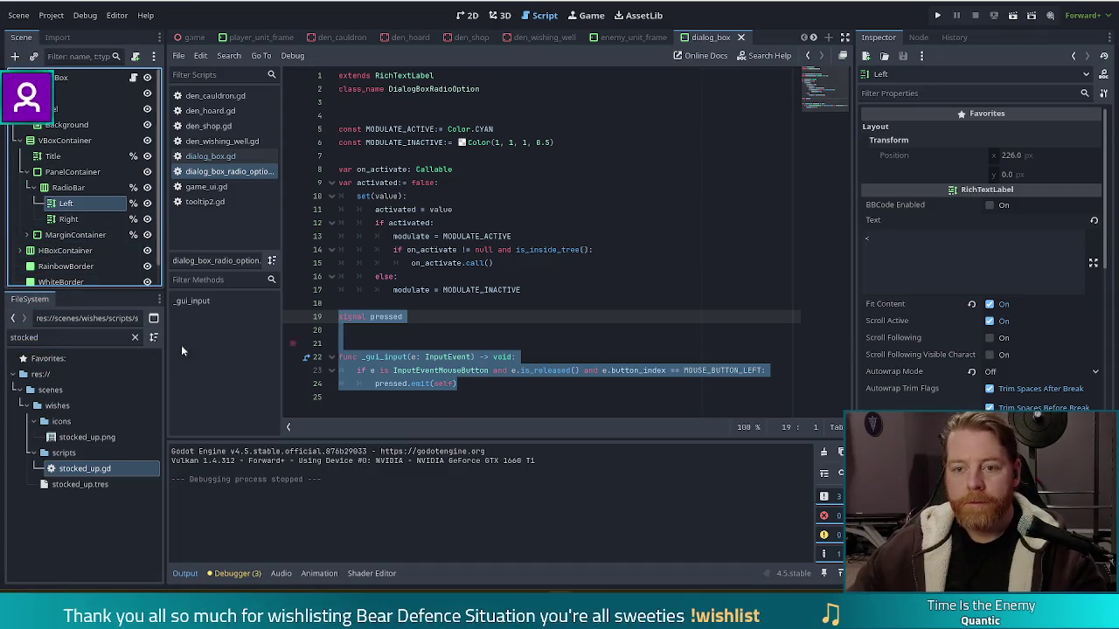
pyautogui.rightClick(79, 208)
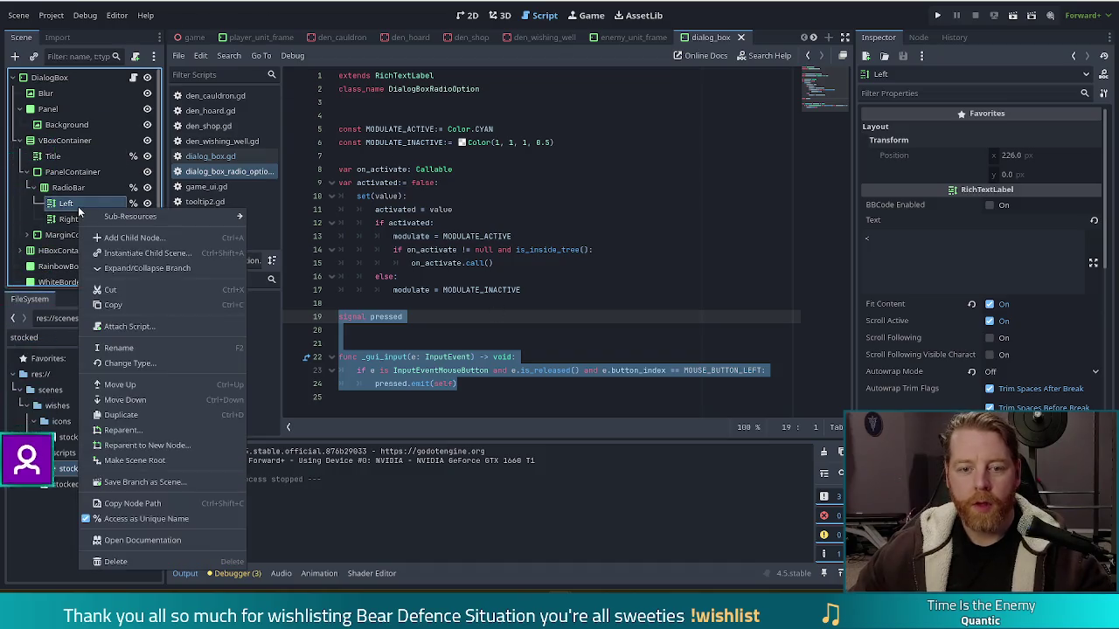
# Attach a new RichTextLabel script, eui/scripts/dialog_box_radio_control.gd, to the Left node
pyautogui.moveTo(100, 219)
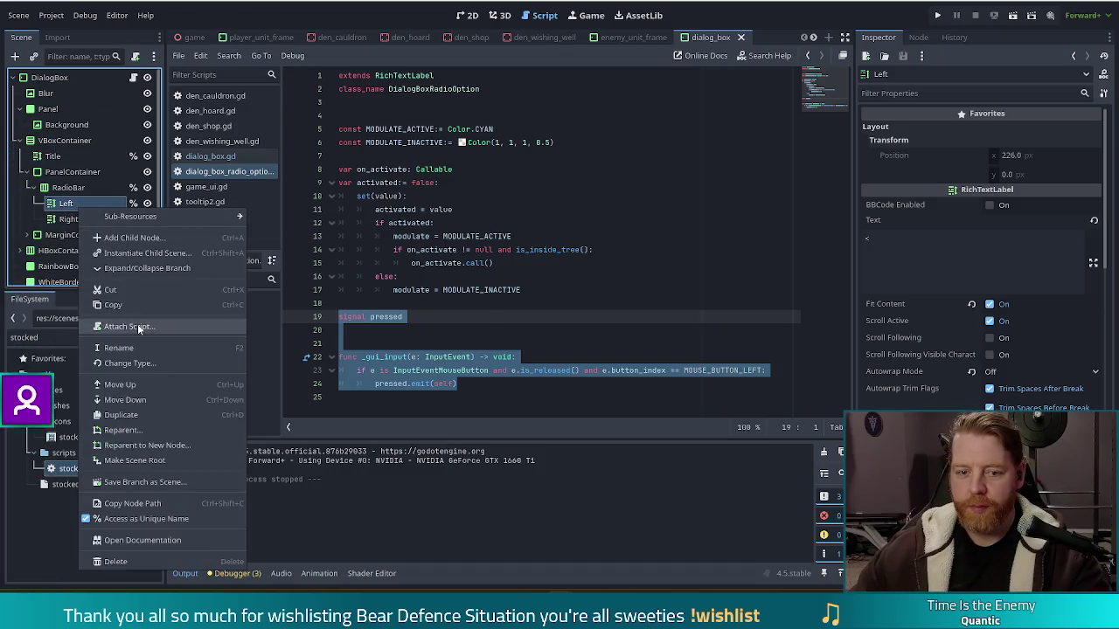
pyautogui.click(138, 324)
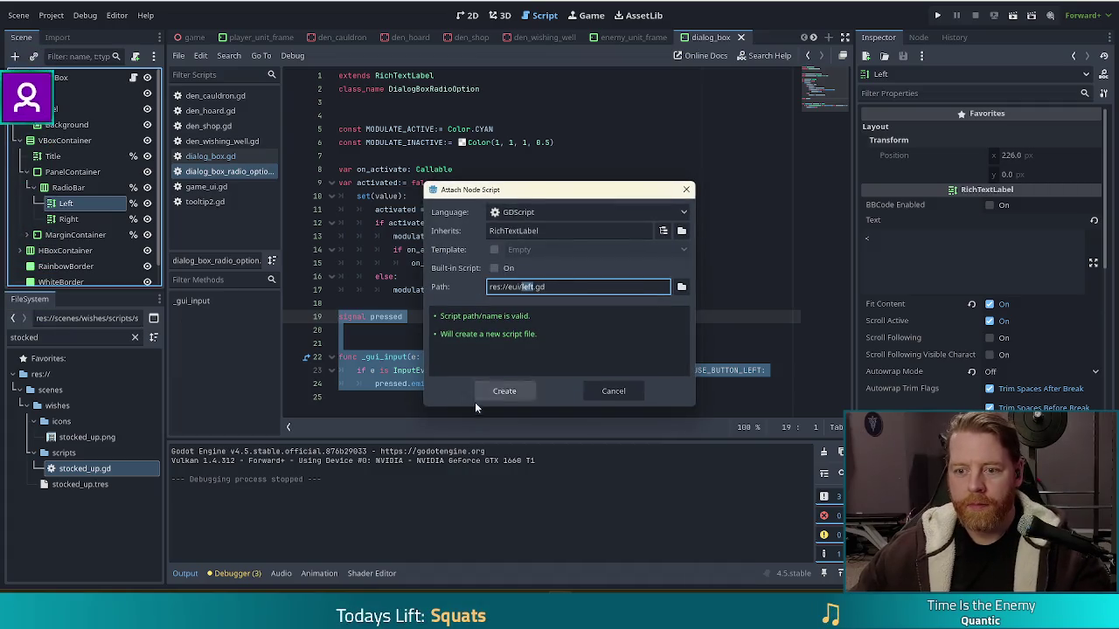
pyautogui.click(682, 288)
pyautogui.doubleClick(384, 197)
pyautogui.doubleClick(385, 464)
pyautogui.press('BackSpace')
pyautogui.write('d')
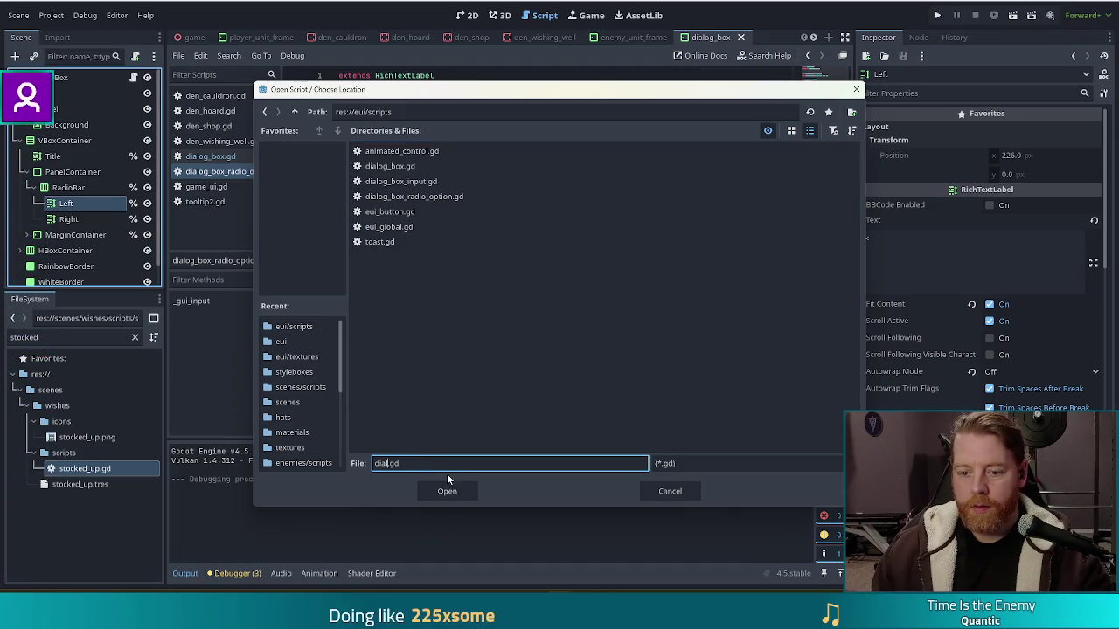
pyautogui.write('ialog_box_radi')
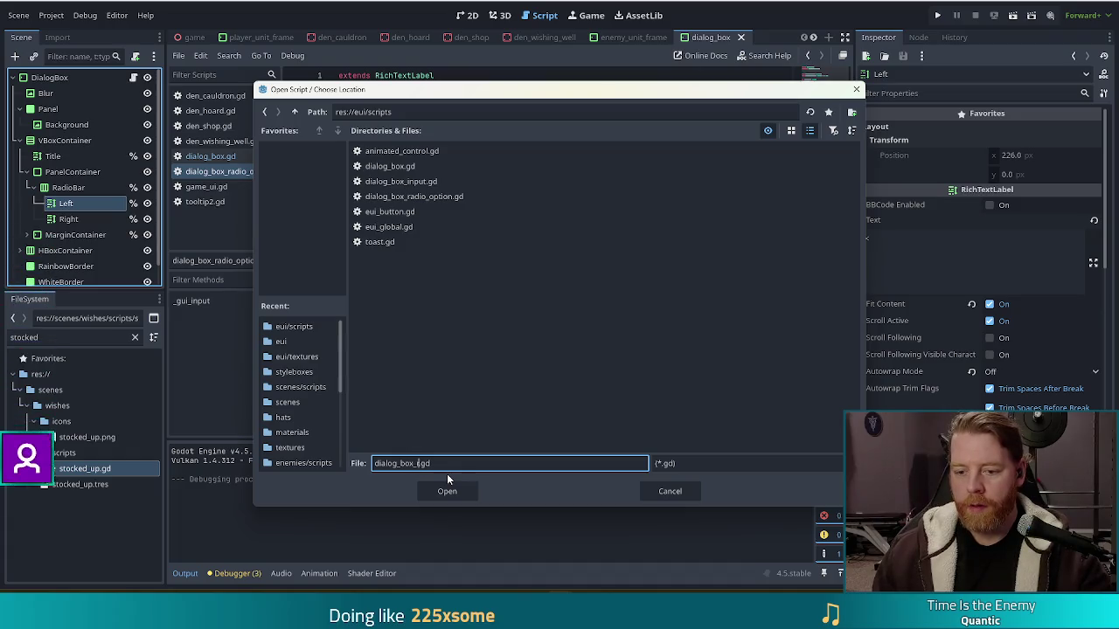
pyautogui.write('o_control')
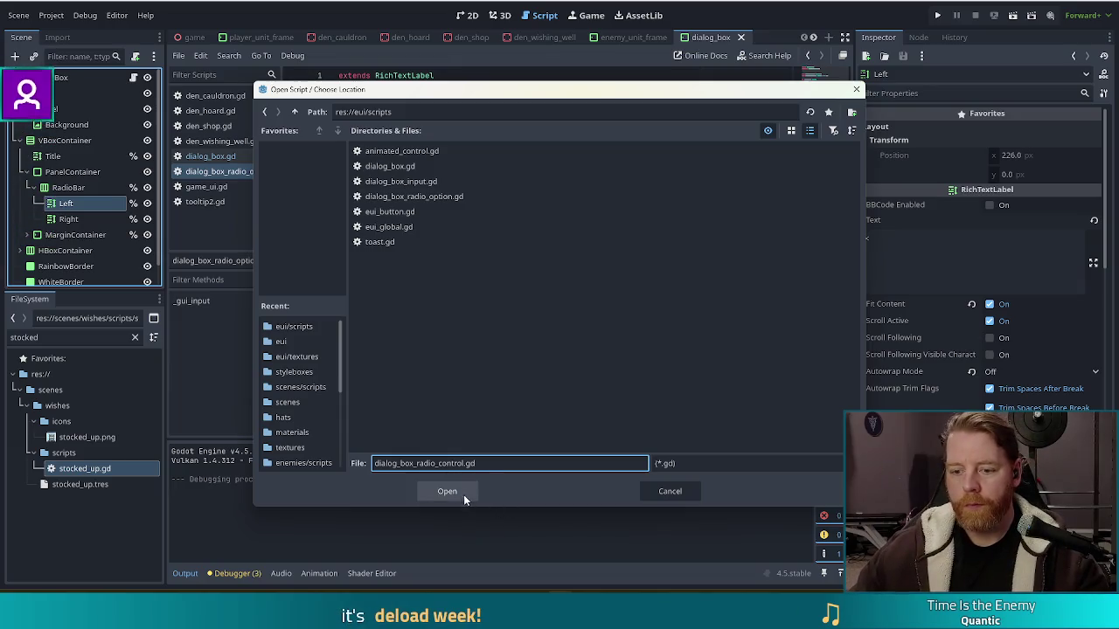
pyautogui.click(463, 492)
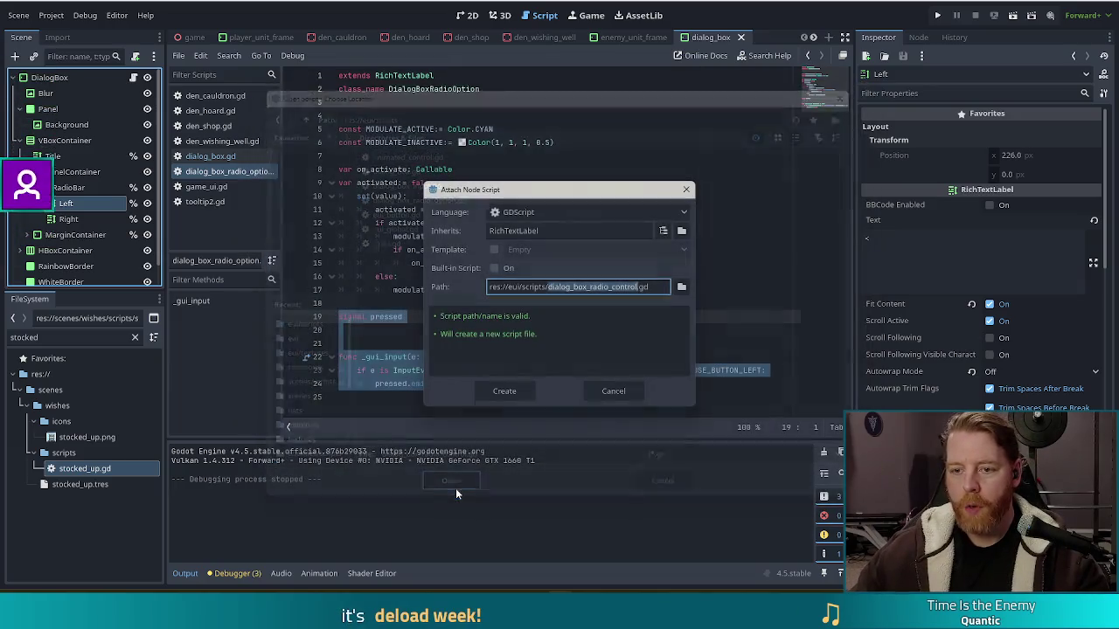
pyautogui.click(501, 391)
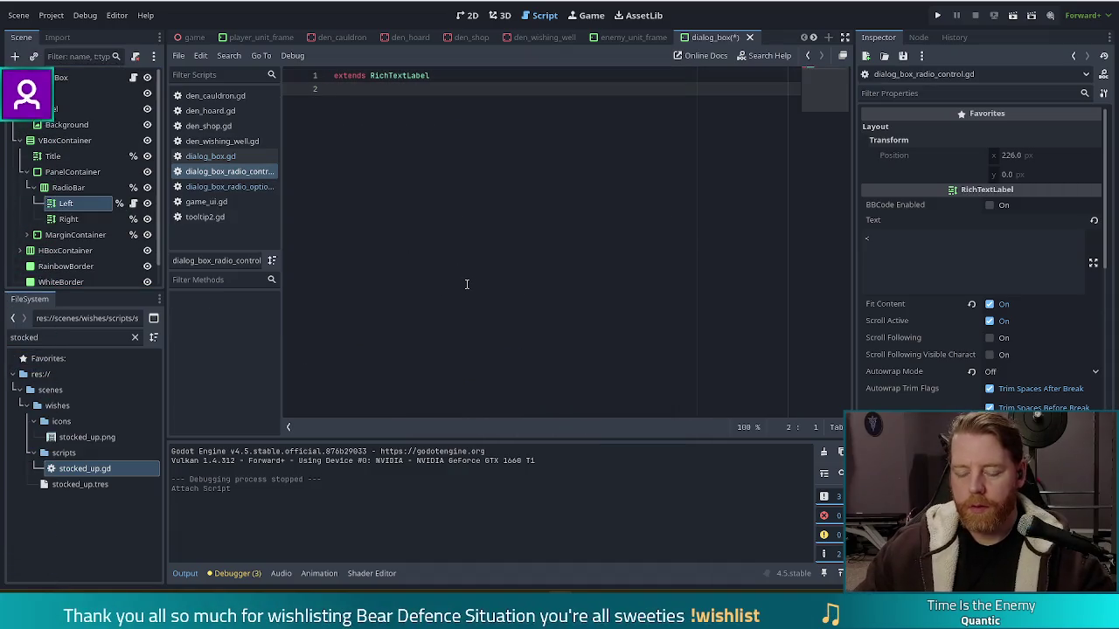
# Declare class_name DialogBoxRadioControl, paste the pressed signal and _gui_input handler, and save
pyautogui.write('cla')
pyautogui.write('ss_anme ')
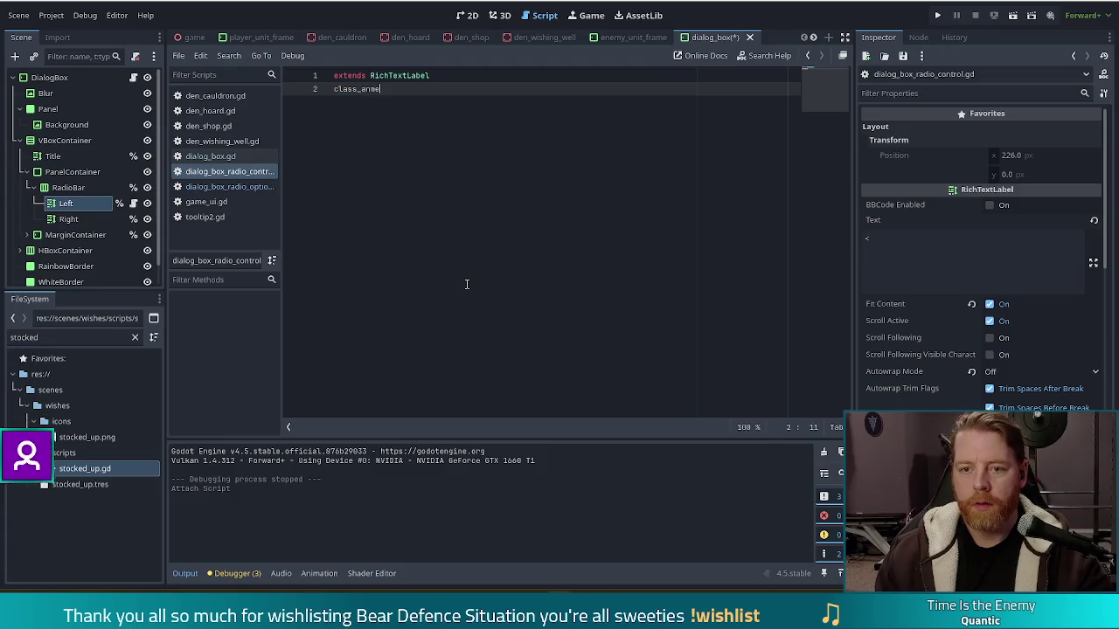
pyautogui.write('me ')
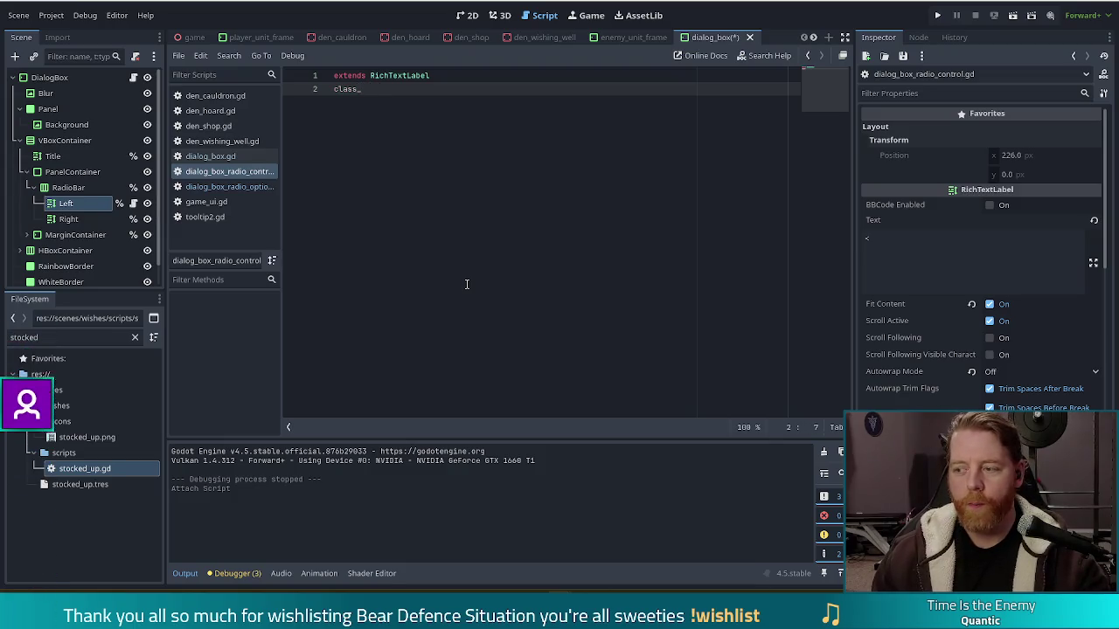
pyautogui.write('Dialog')
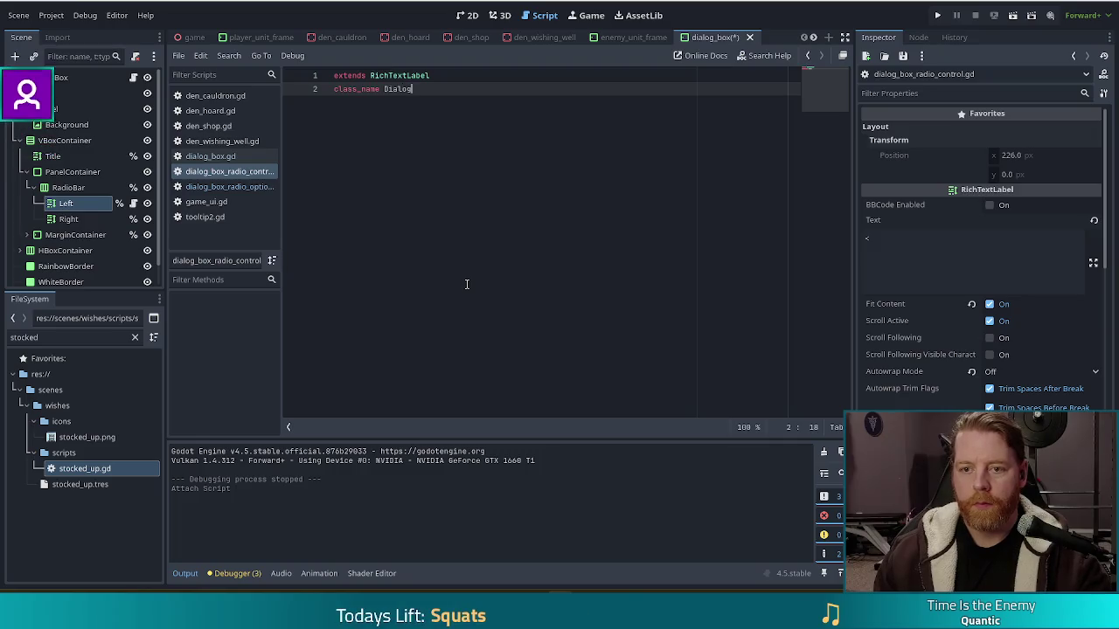
pyautogui.write('Boxontrol')
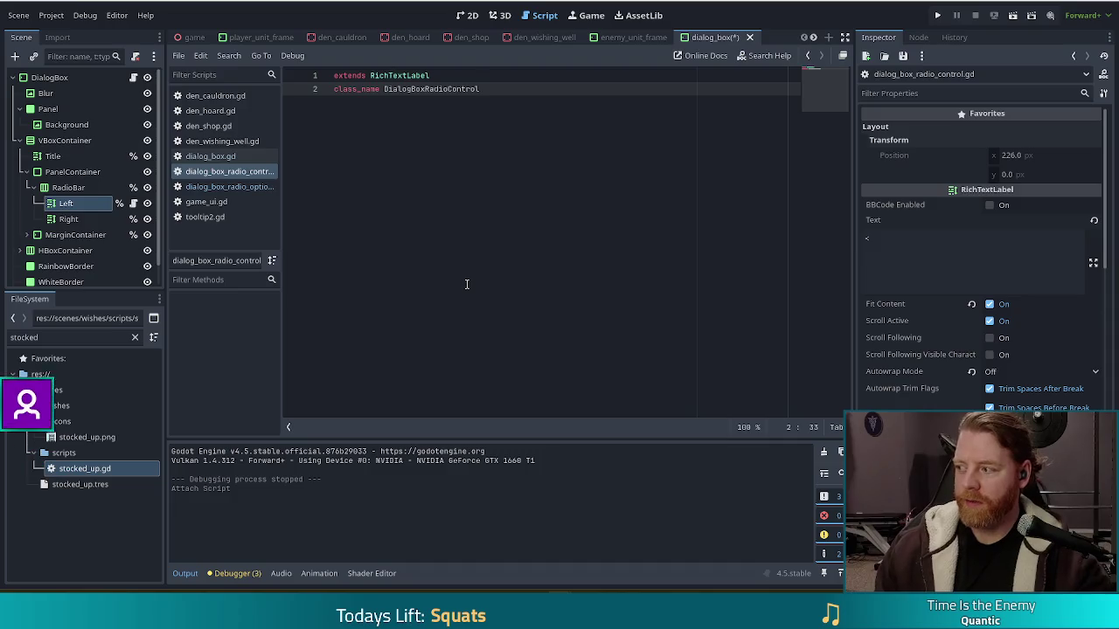
pyautogui.press('Return')
pyautogui.hotkey('ctrl', 'v')
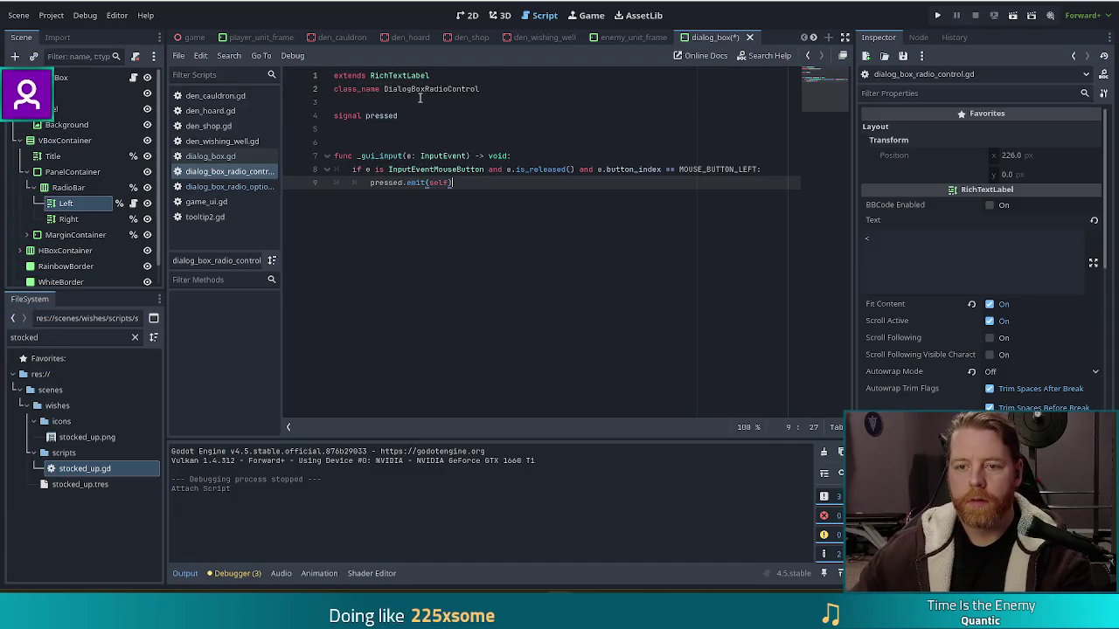
pyautogui.click(417, 103)
pyautogui.press('Return')
pyautogui.click(472, 170)
pyautogui.click(529, 197)
pyautogui.hotkey('ctrl', 's')
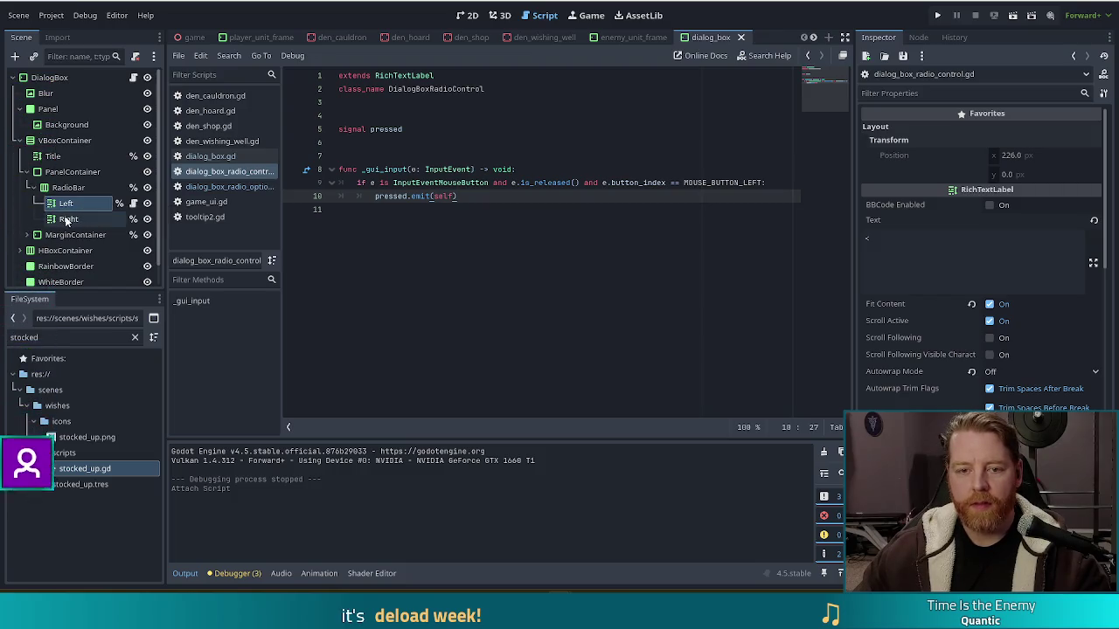
pyautogui.click(100, 225)
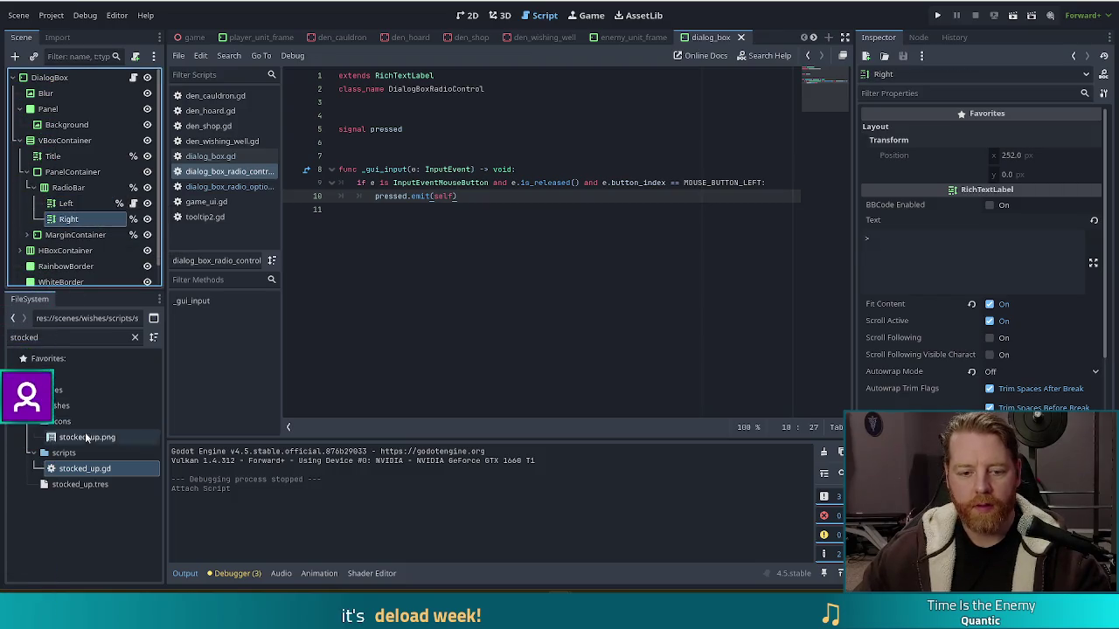
pyautogui.moveTo(52, 337); pyautogui.dragTo(2, 338)
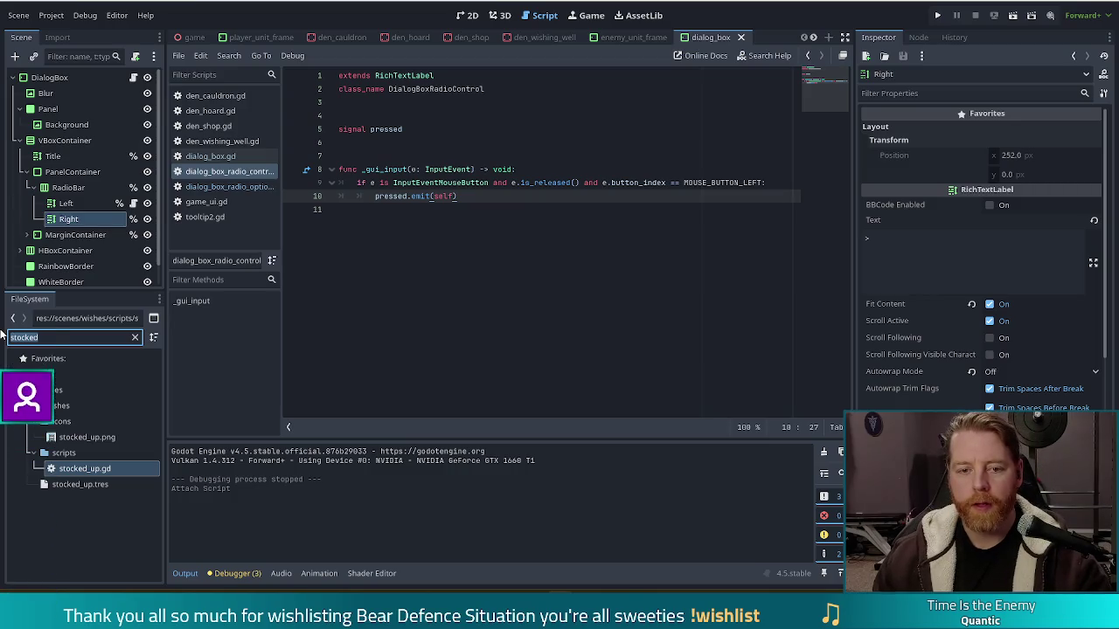
pyautogui.click(72, 206)
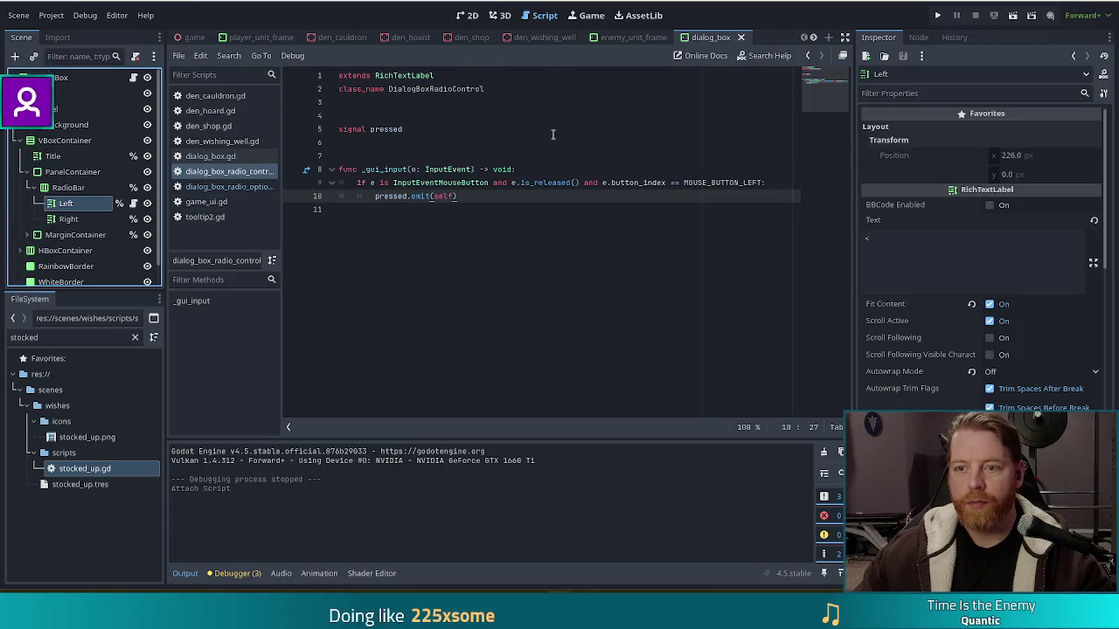
# Switch to dialog_box.gd and go to the commented #_left.pressed line 67
pyautogui.click(221, 156)
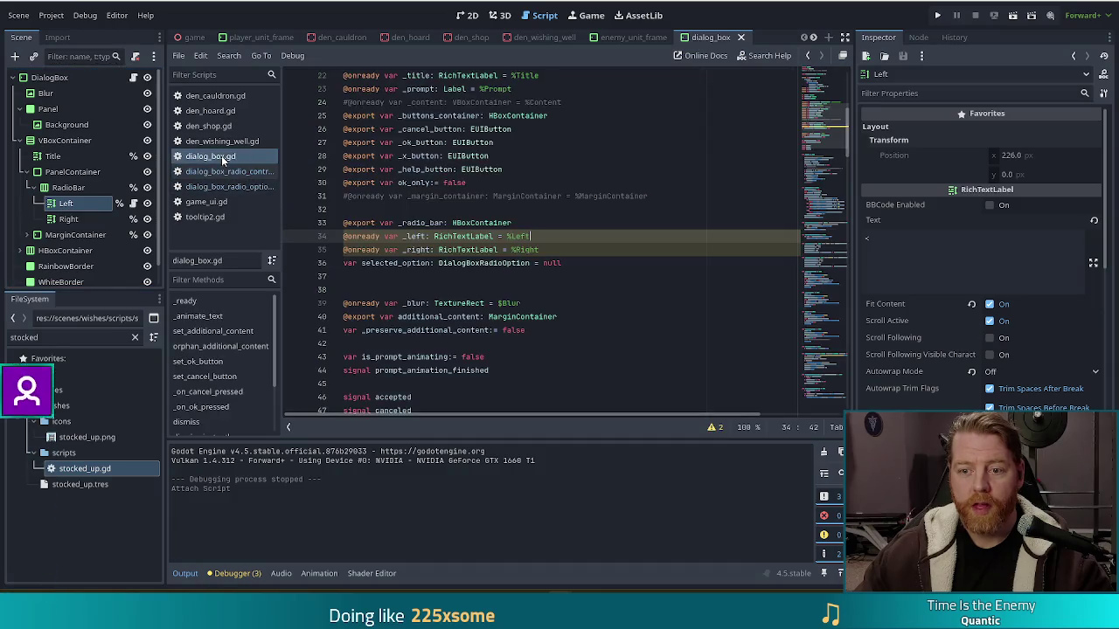
pyautogui.moveTo(812, 116)
pyautogui.mouseDown()
pyautogui.moveTo(810, 362)
pyautogui.moveTo(811, 326)
pyautogui.mouseUp()
pyautogui.click(387, 229)
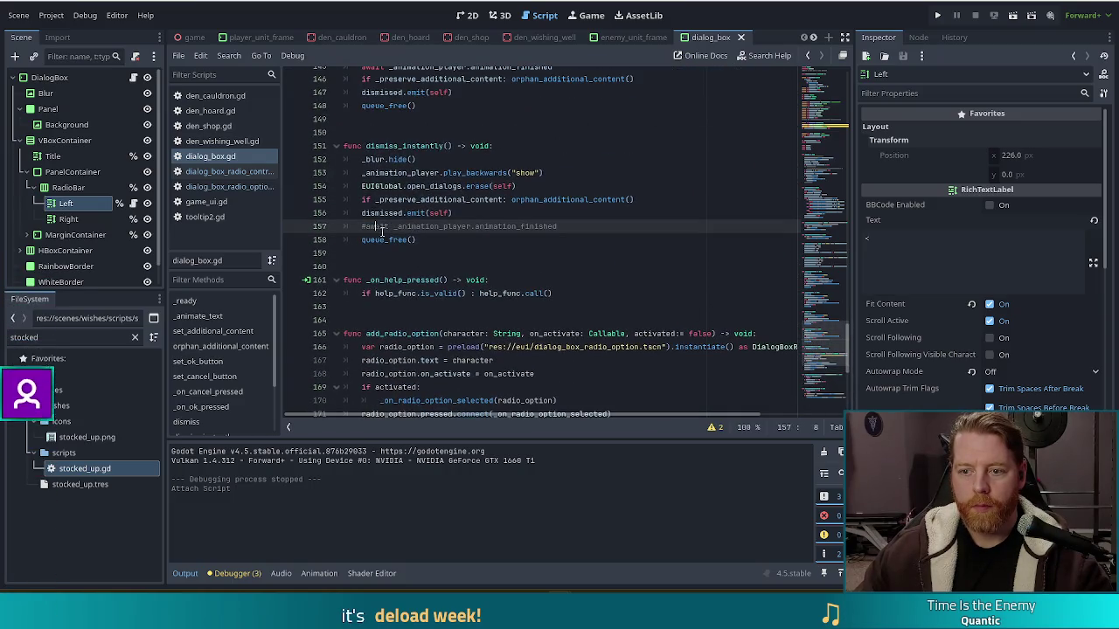
pyautogui.scroll(2, 435, 223)
pyautogui.scroll(4, 454, 230)
pyautogui.scroll(13, 484, 240)
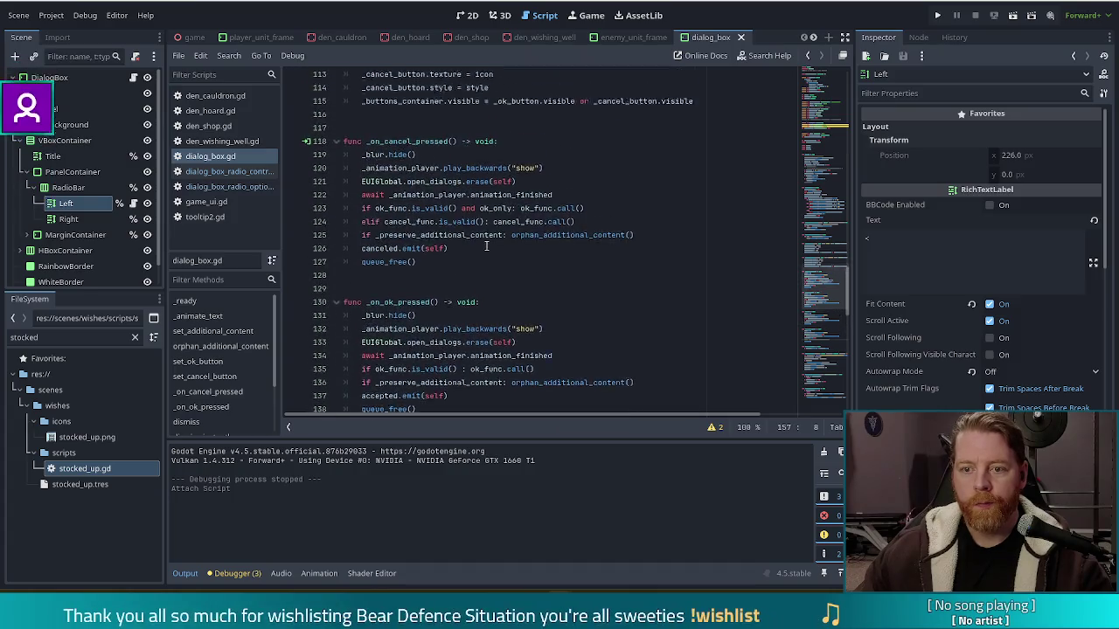
pyautogui.scroll(8, 541, 263)
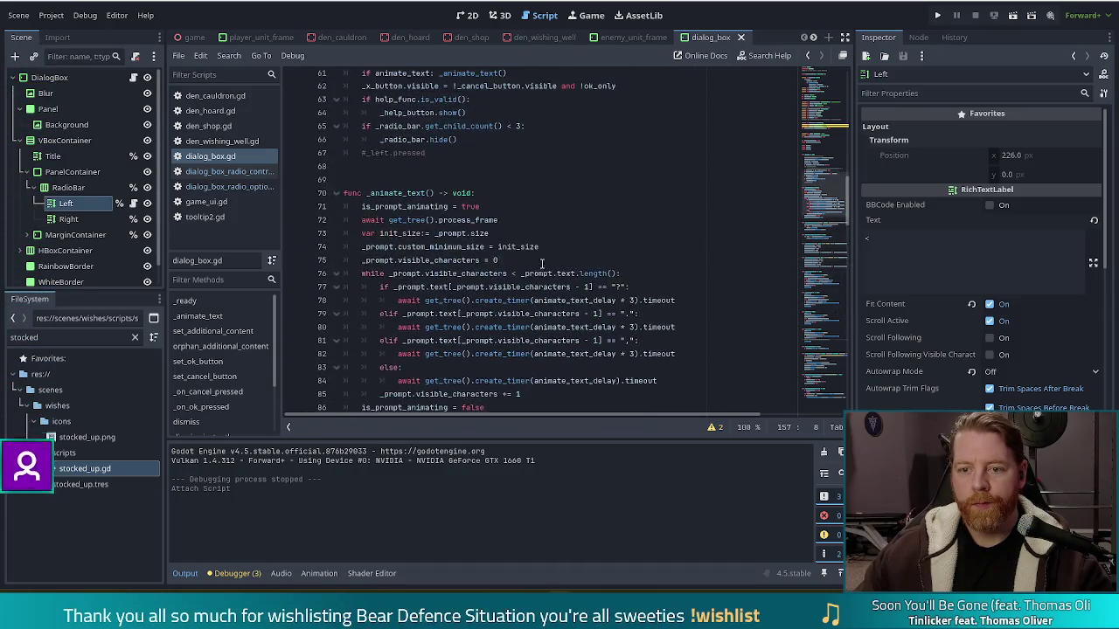
pyautogui.click(516, 228)
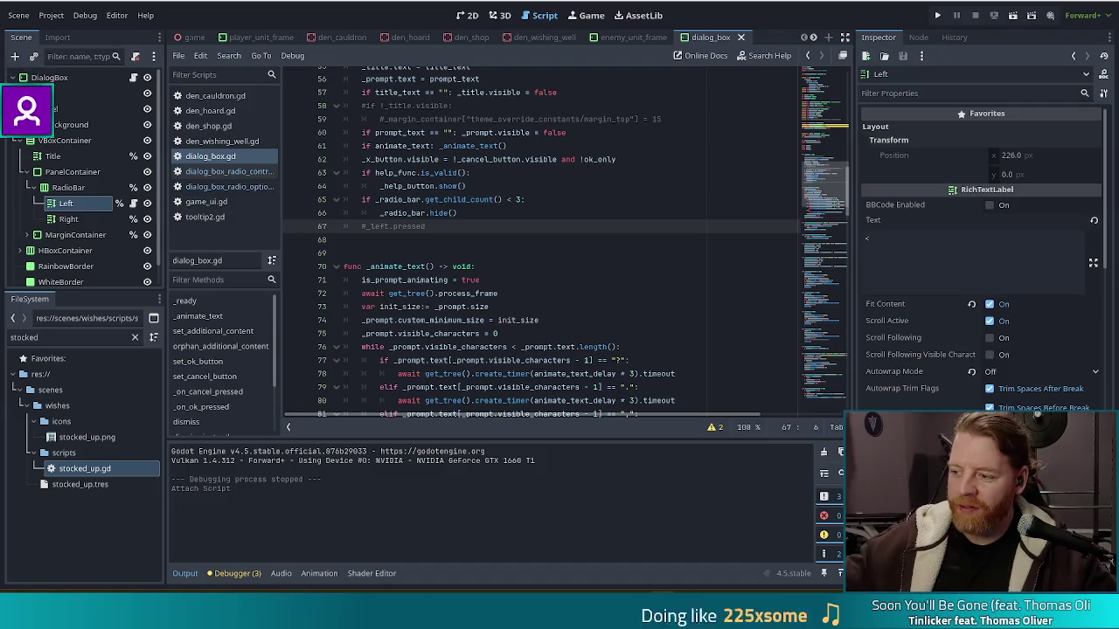
# Remove the leading # on line 67 so it reads _left.pressed
pyautogui.press('BackSpace')
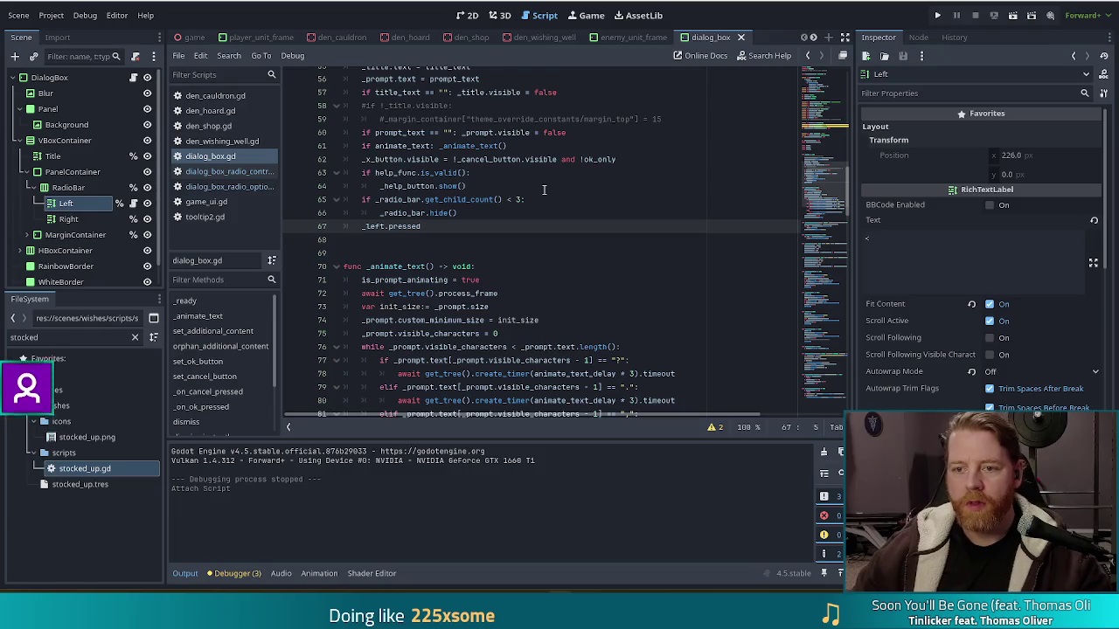
pyautogui.scroll(4, 490, 245)
pyautogui.scroll(-3, 463, 262)
pyautogui.click(454, 266)
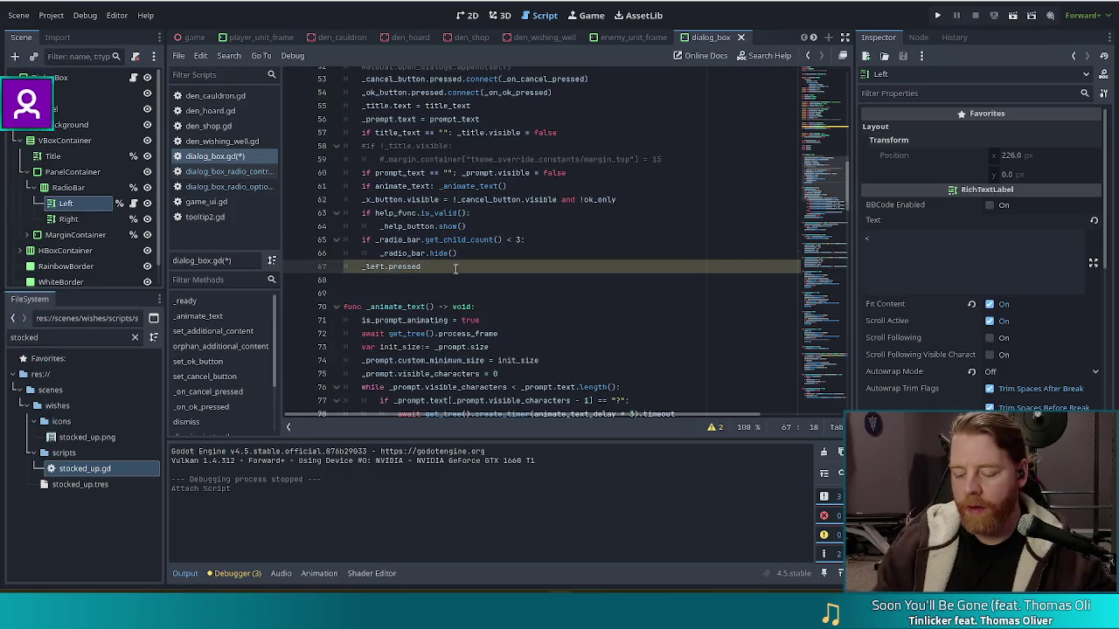
pyautogui.write('.conn')
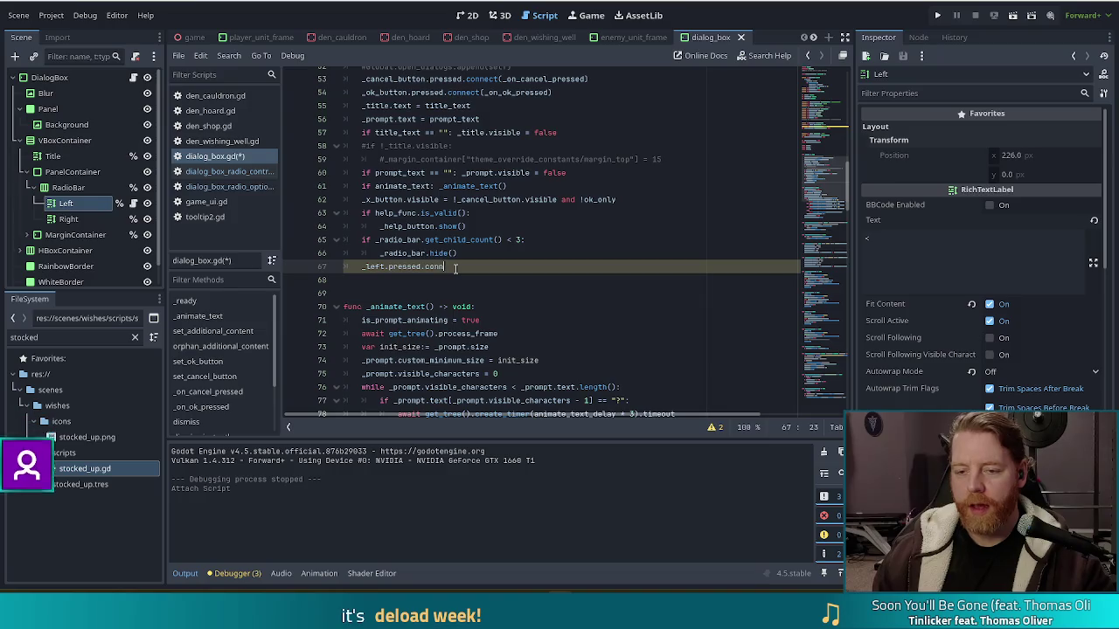
pyautogui.press('BackSpace')
pyautogui.press('BackSpace')
pyautogui.press('BackSpace')
pyautogui.write('d')
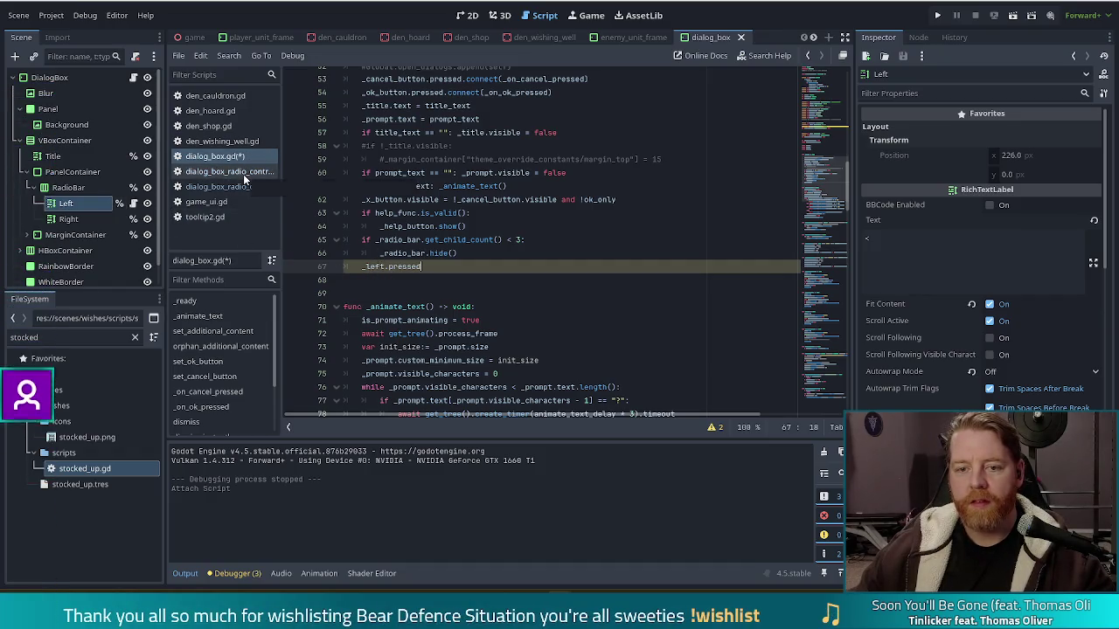
# Check dialog_box_radio_control.gd's class name, then return to dialog_box.gd's node declarations
pyautogui.click(248, 174)
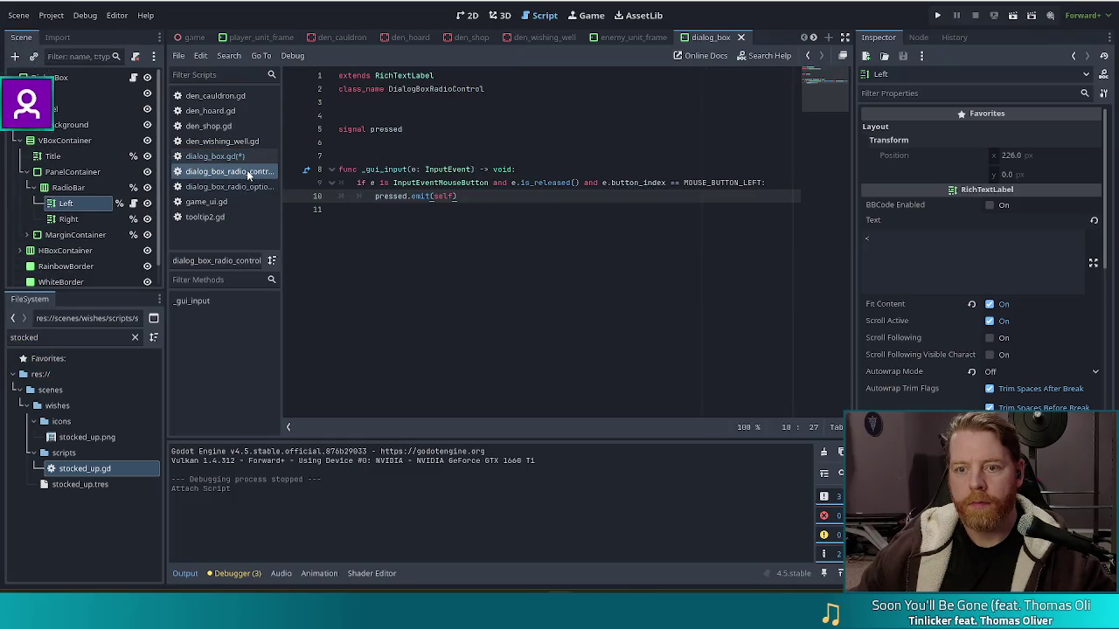
pyautogui.click(213, 155)
pyautogui.scroll(8, 666, 191)
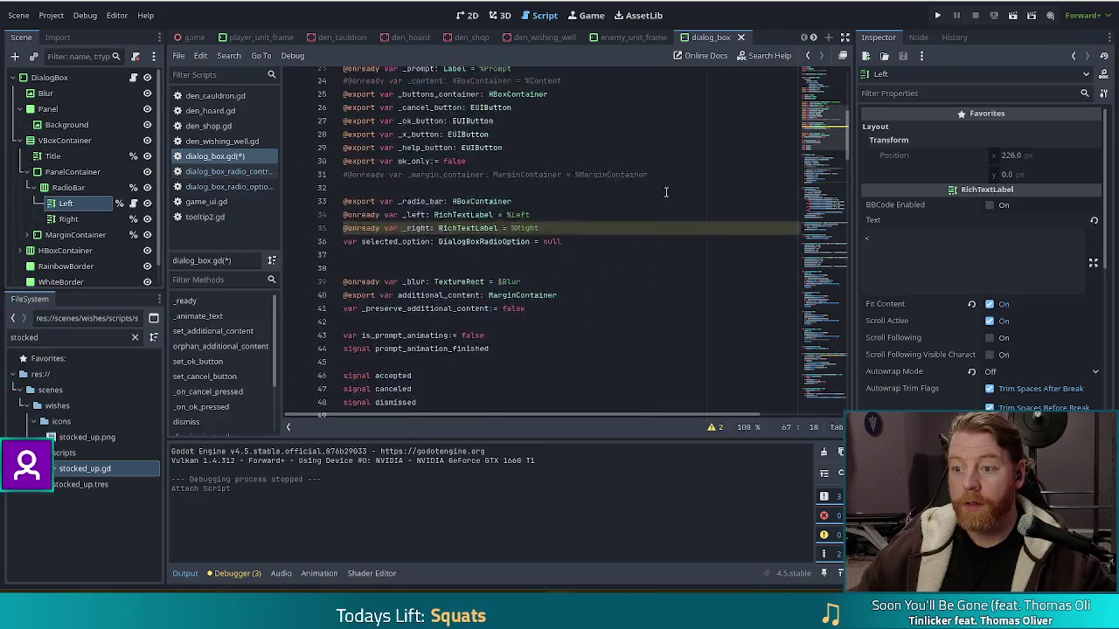
pyautogui.scroll(3, 666, 190)
# Retype _left as DialogBoxRadioControl via autocomplete and save dialog_box.gd
pyautogui.doubleClick(463, 318)
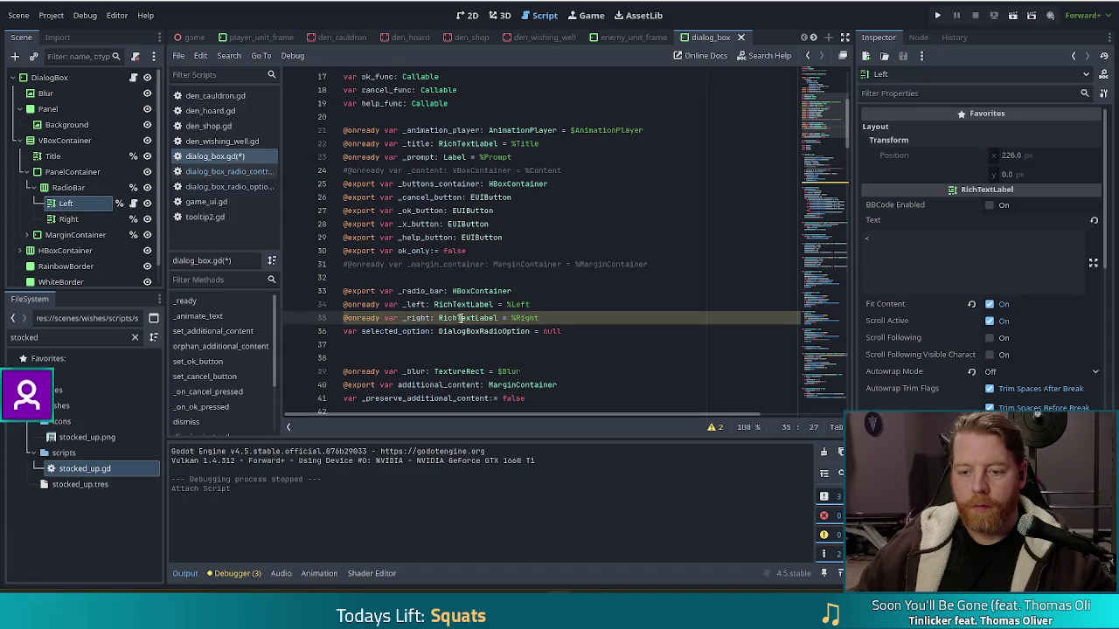
pyautogui.write('Dia')
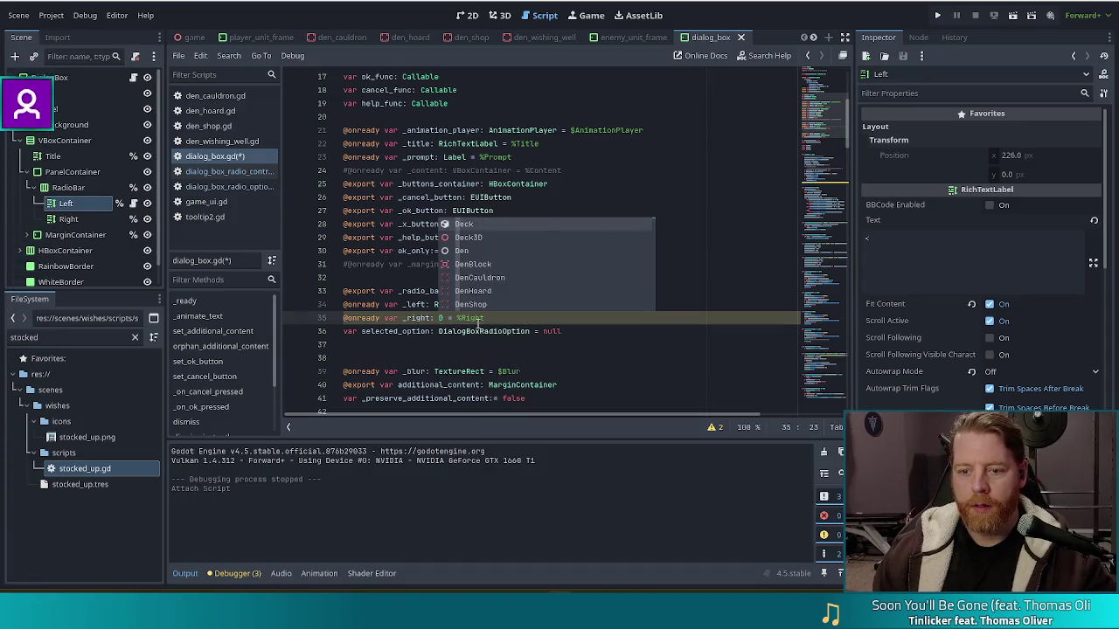
pyautogui.hotkey('ctrl', 'z')
pyautogui.hotkey('ctrl', 'z')
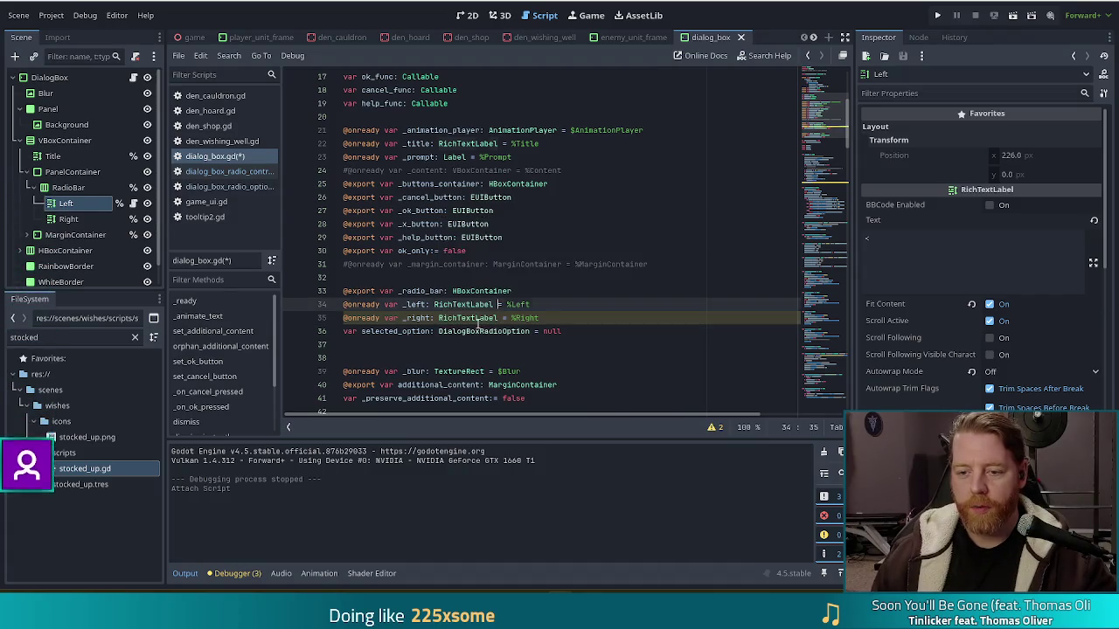
pyautogui.write('Dia')
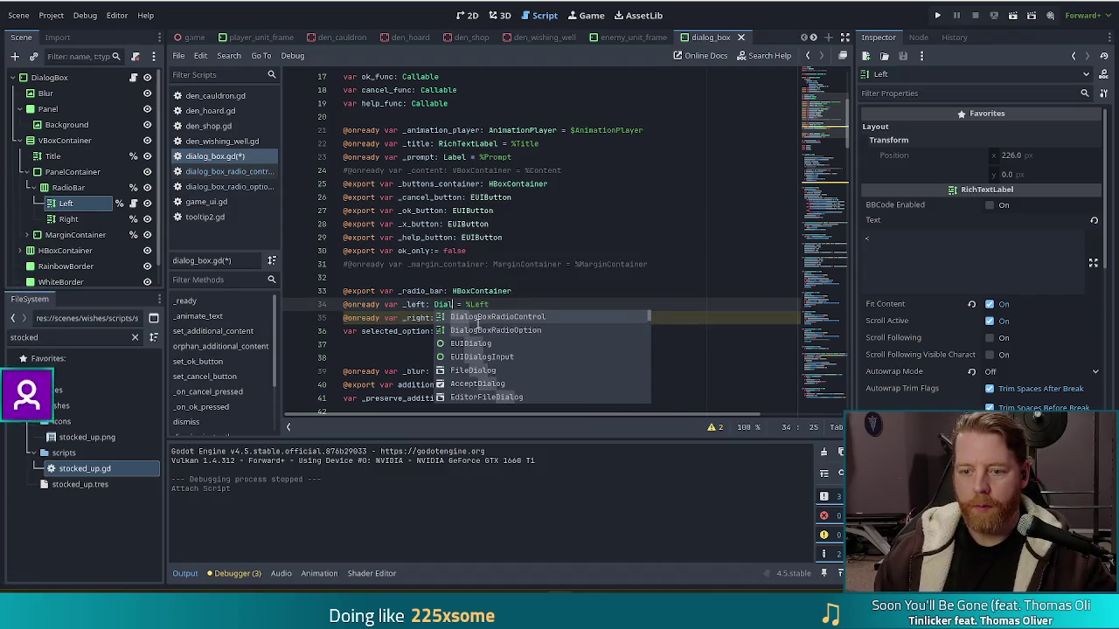
pyautogui.press('Return')
pyautogui.hotkey('ctrl', 's')
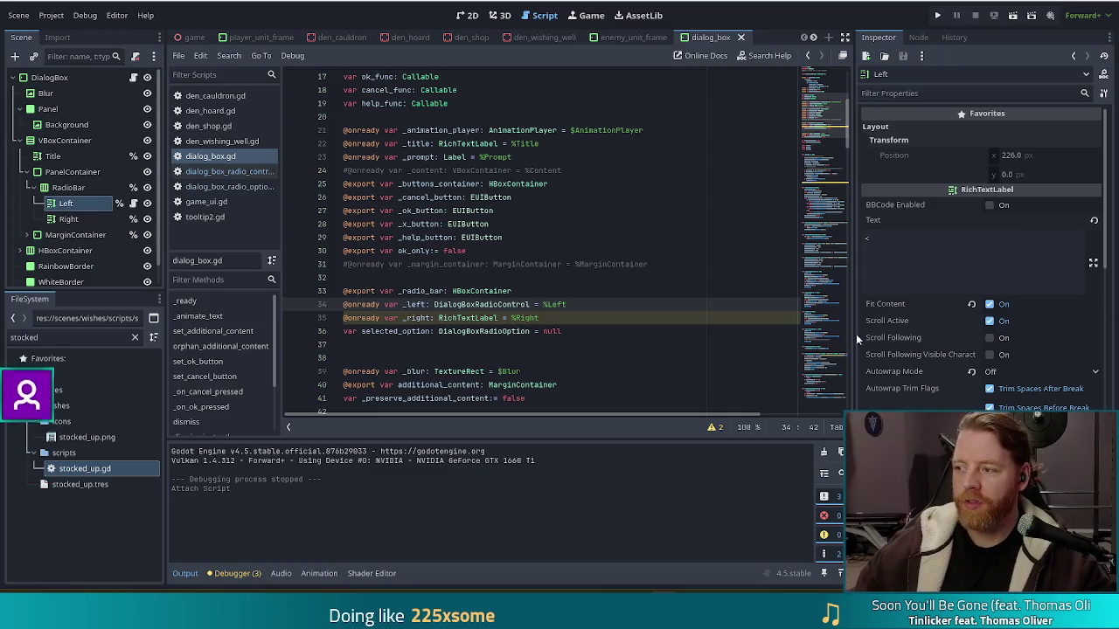
pyautogui.moveTo(909, 388)
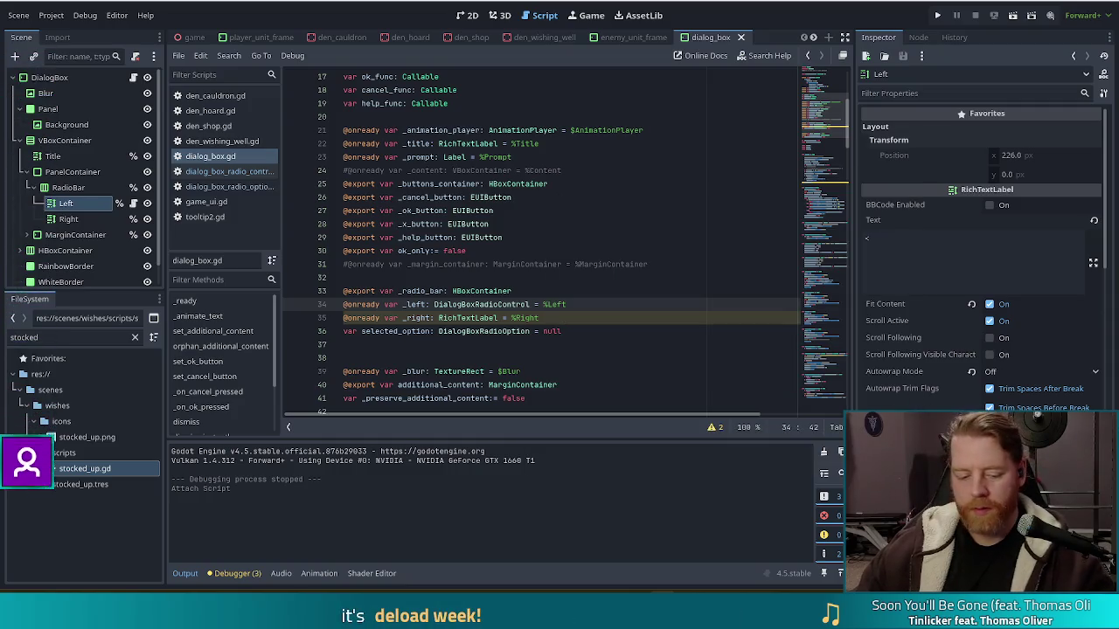
pyautogui.click(559, 318)
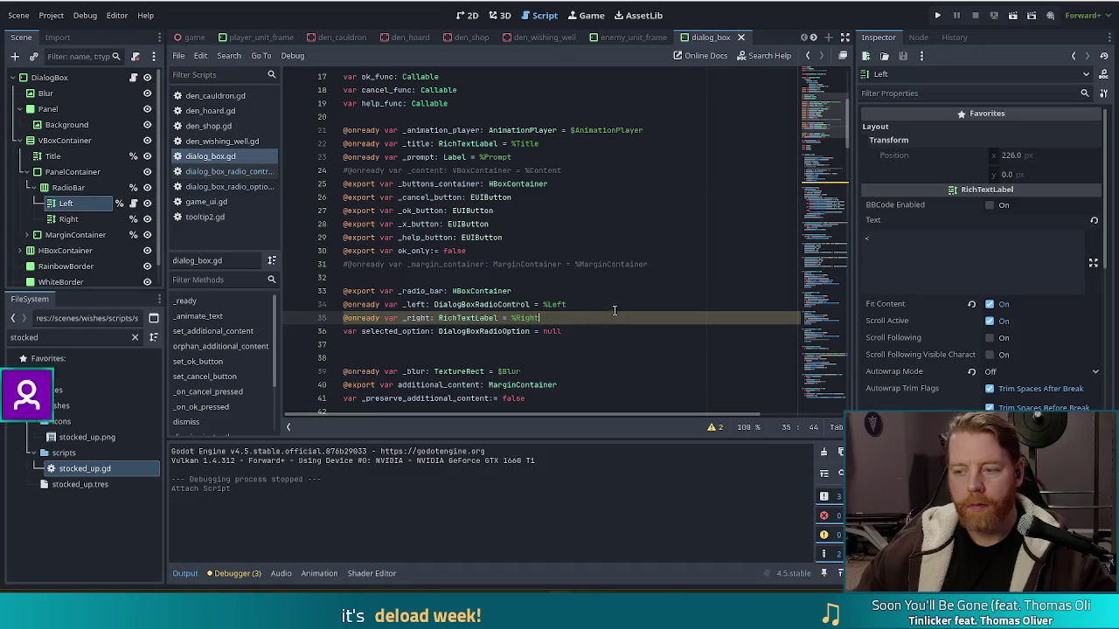
# Connect _left.pressed to a new _on_left_option_selected handler on line 67
pyautogui.scroll(-10, 572, 335)
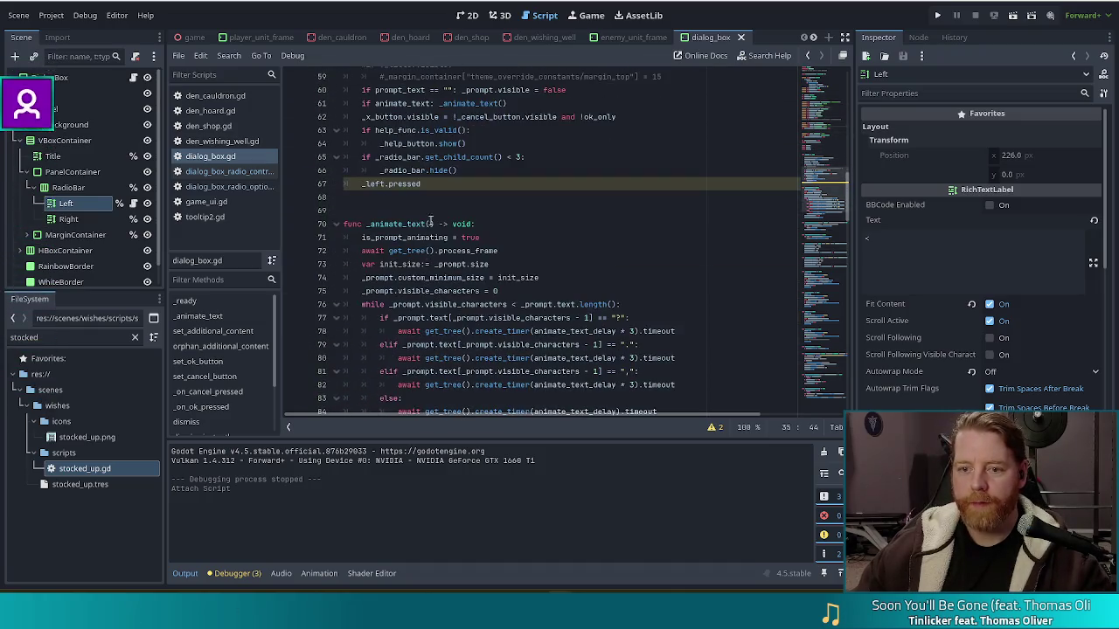
pyautogui.click(448, 186)
pyautogui.press('BackSpace')
pyautogui.press('BackSpace')
pyautogui.press('BackSpace')
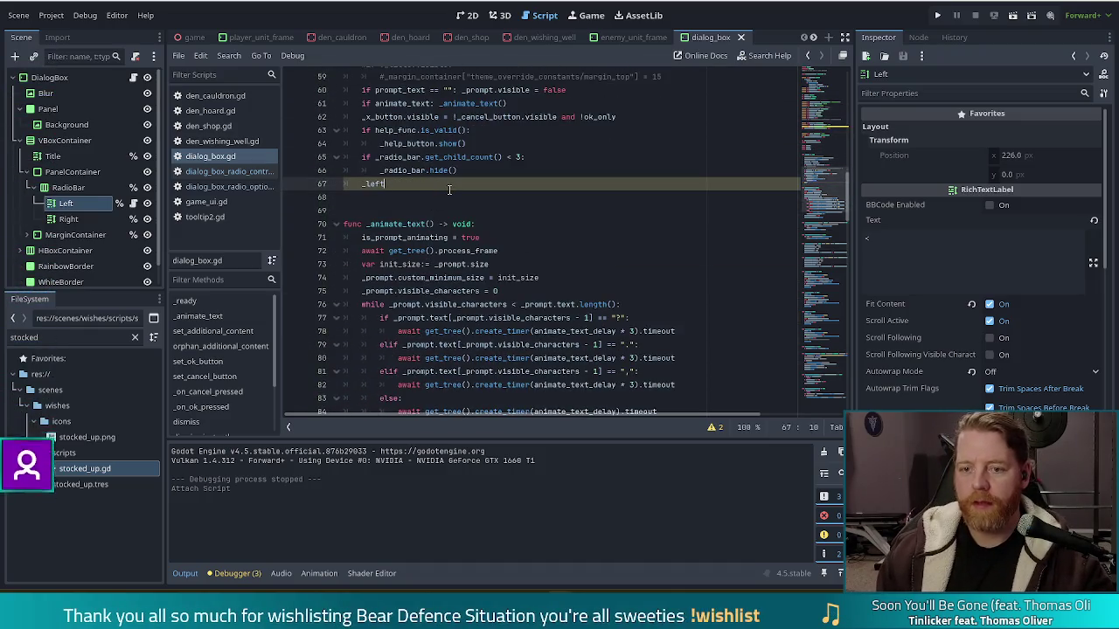
pyautogui.write('.pressed.conn')
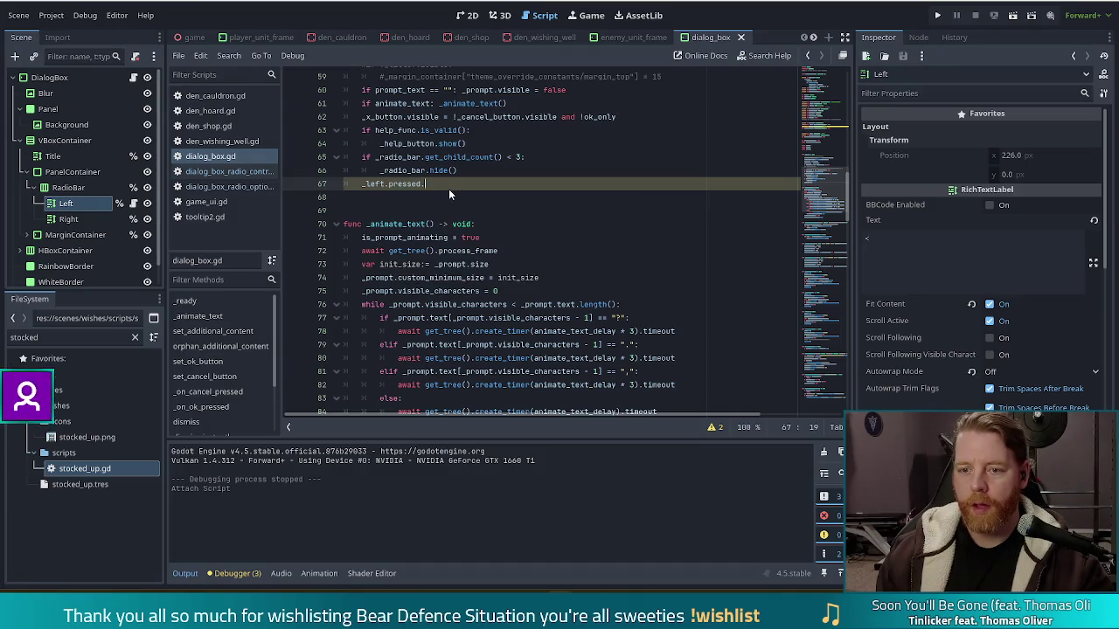
pyautogui.press('Return')
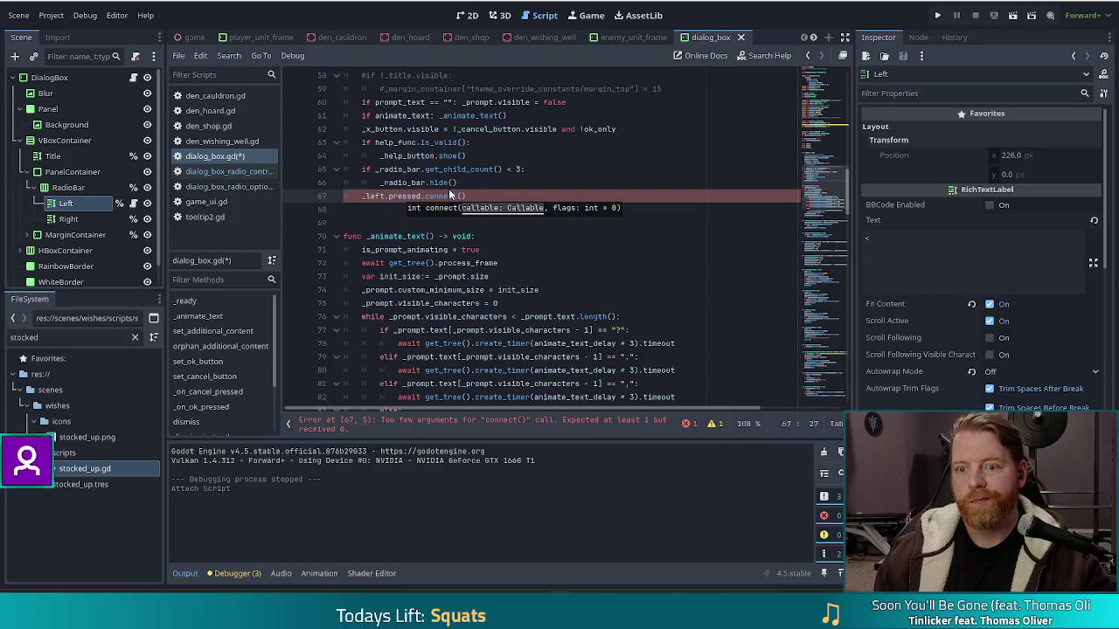
pyautogui.write('on_left_')
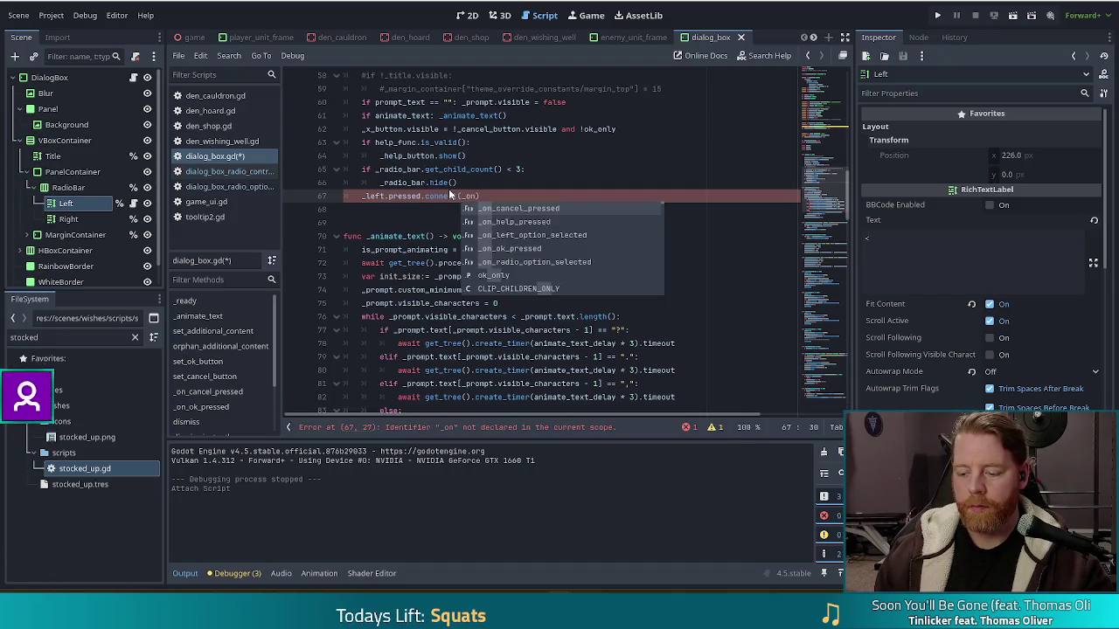
pyautogui.write('pressed')
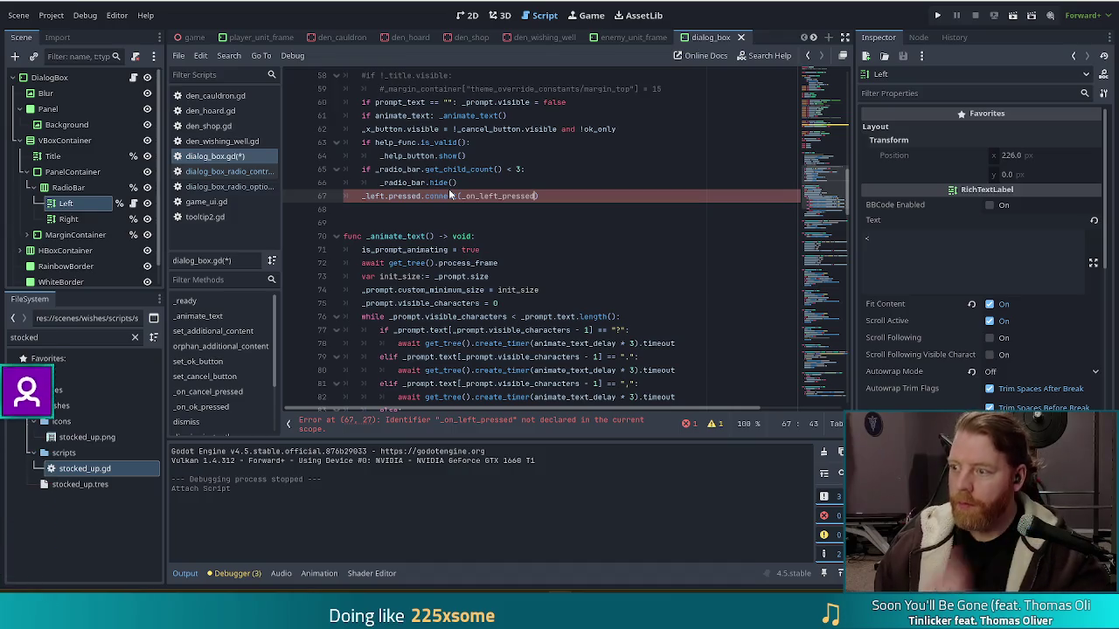
pyautogui.moveTo(829, 185); pyautogui.dragTo(837, 417)
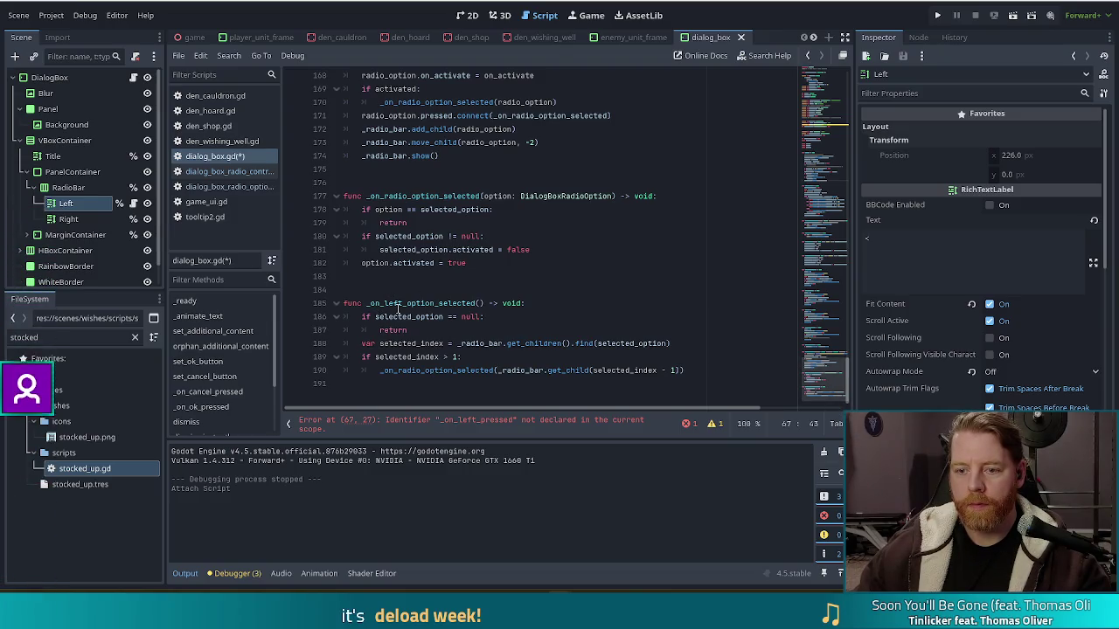
pyautogui.moveTo(805, 365)
pyautogui.mouseDown()
pyautogui.moveTo(826, 132)
pyautogui.moveTo(830, 184)
pyautogui.mouseUp()
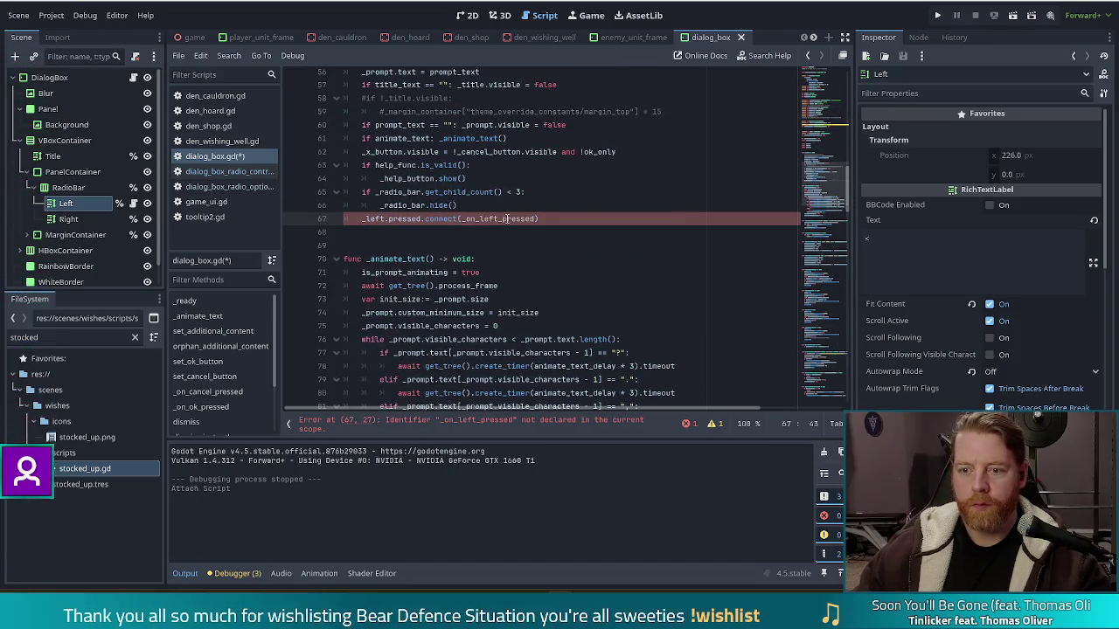
pyautogui.press('BackSpace')
pyautogui.press('BackSpace')
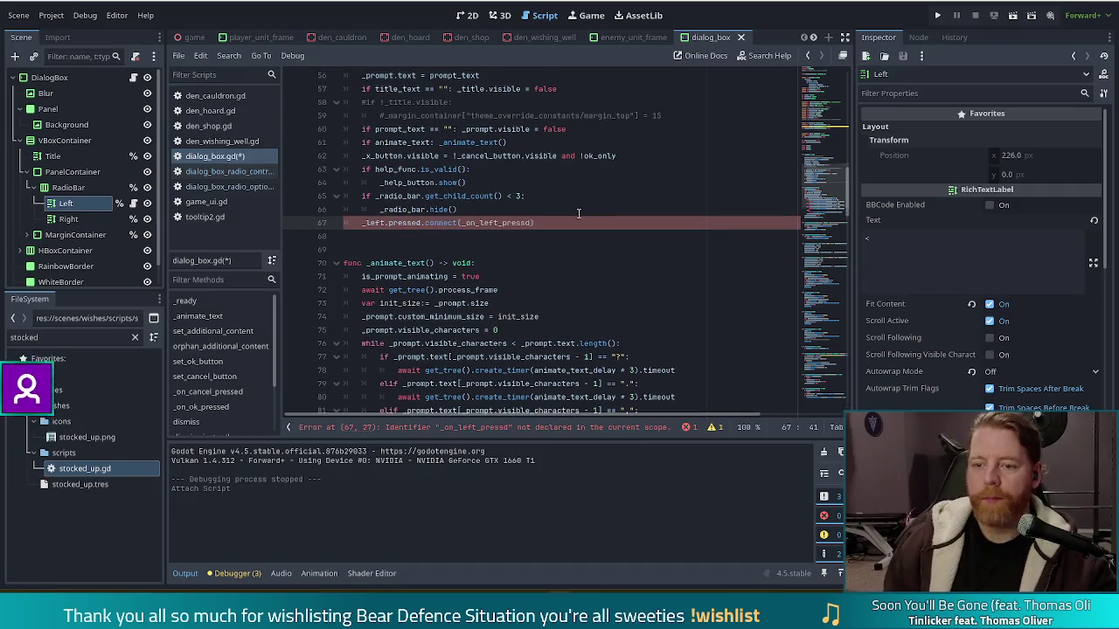
pyautogui.press('BackSpace')
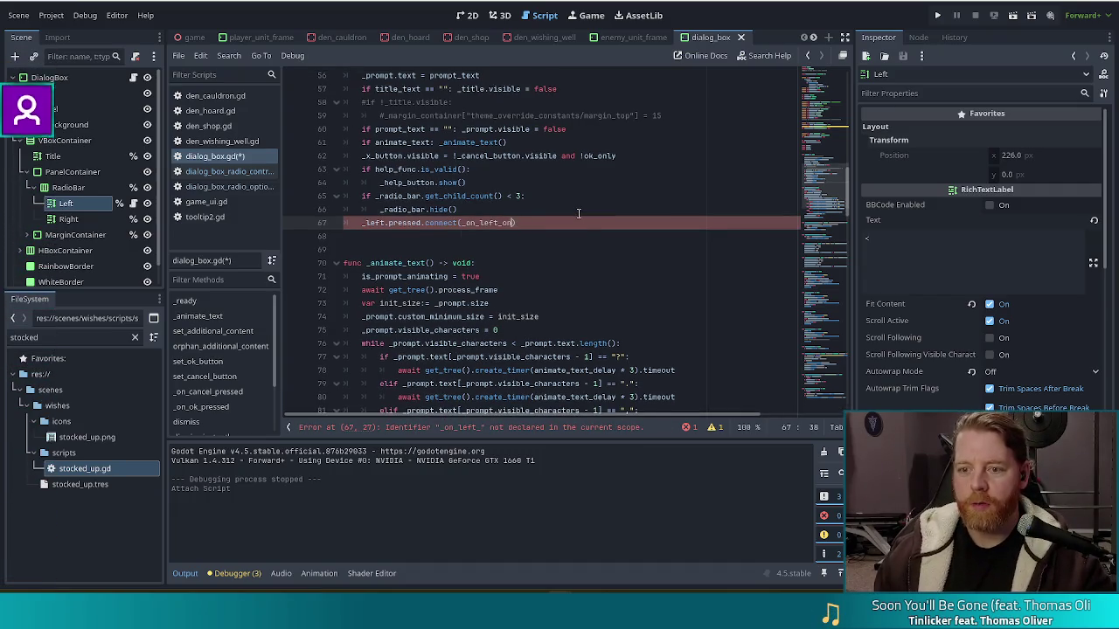
pyautogui.write('on_')
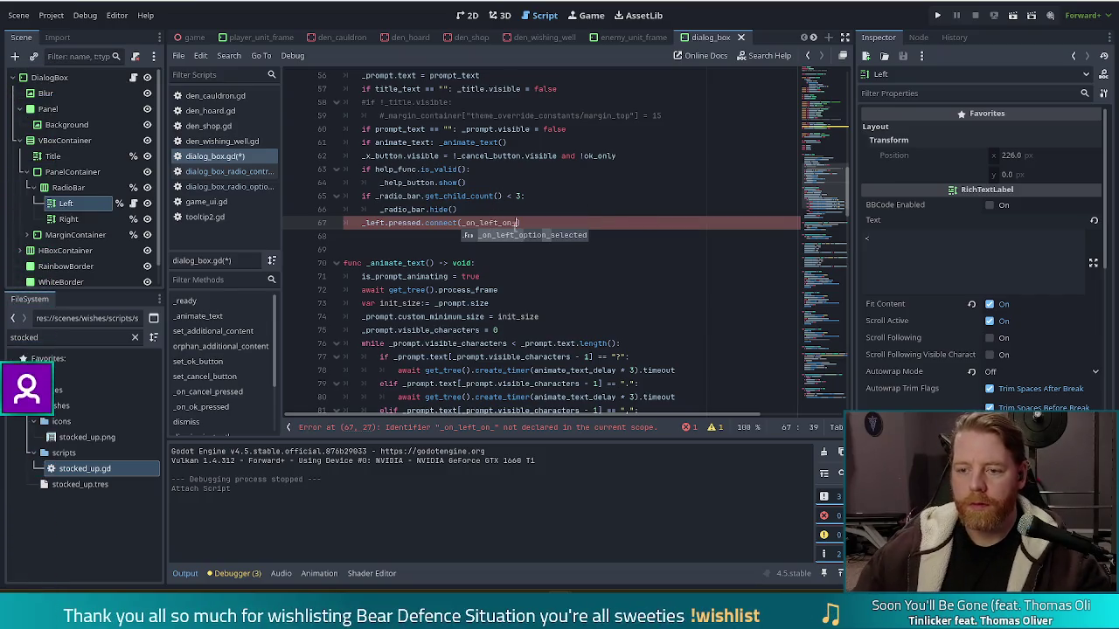
pyautogui.press('Return')
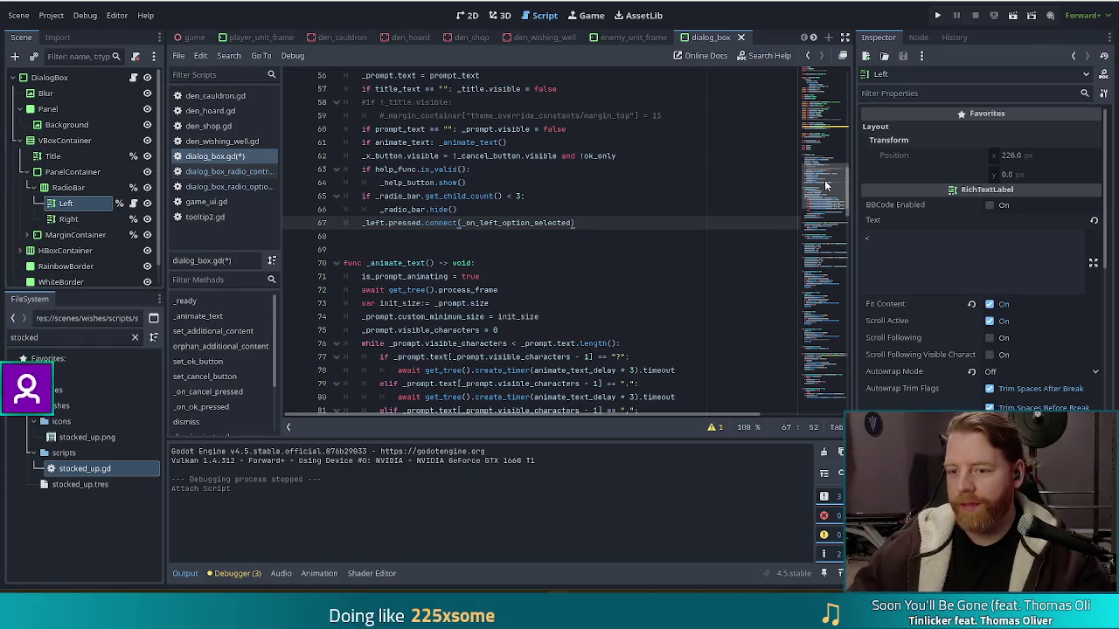
# Review the _on_left_option_selected handler, save dialog_box.gd, and run the game
pyautogui.scroll(-3, 836, 256)
pyautogui.hotkey('ctrl', 'End')
pyautogui.click(463, 369)
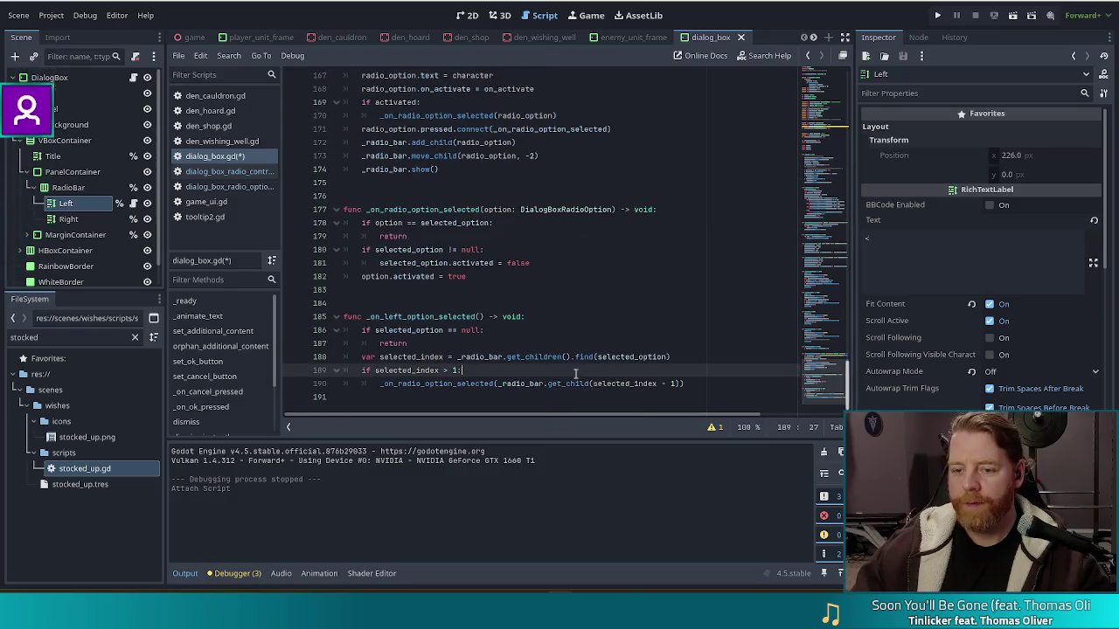
pyautogui.click(619, 343)
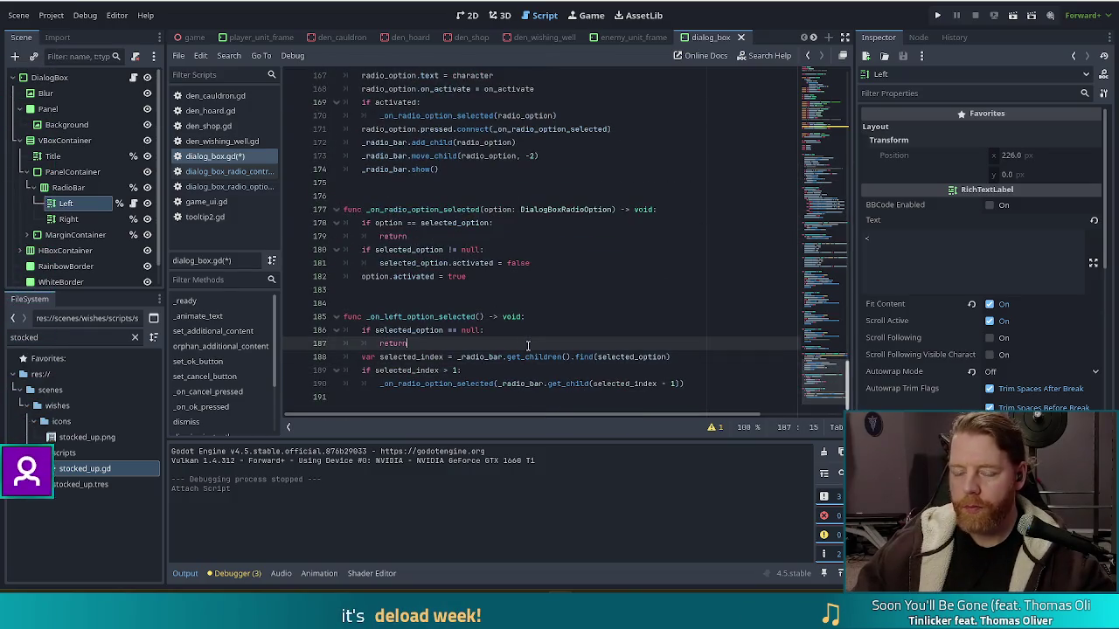
pyautogui.hotkey('ctrl', 's')
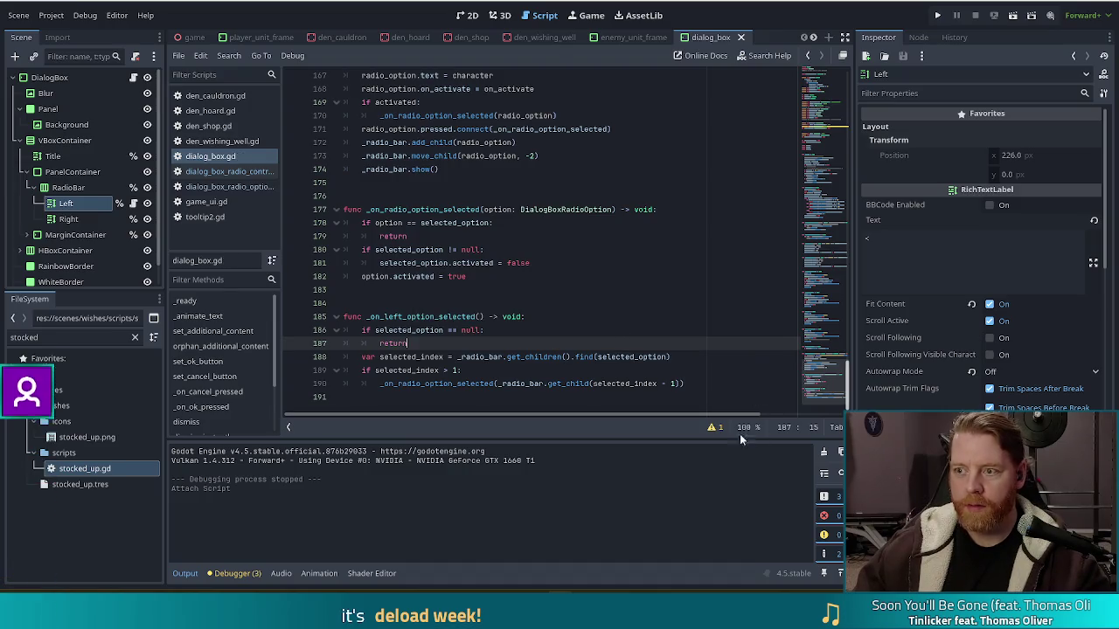
pyautogui.press('F6')
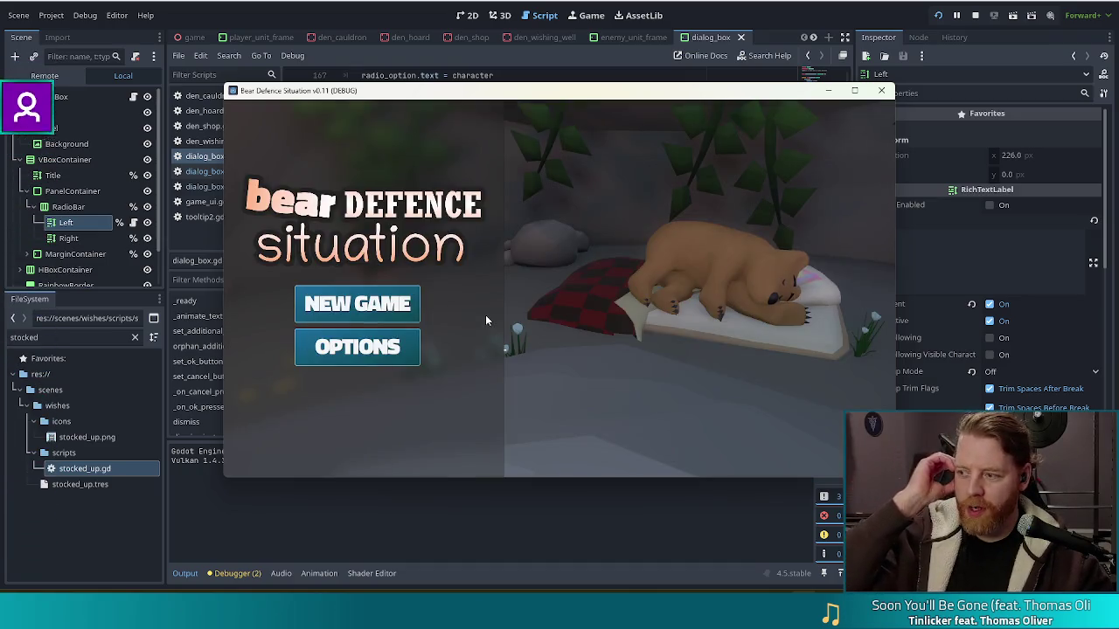
# Start a new game, open the Wishing Well dialog, and try its left arrow
pyautogui.click(354, 308)
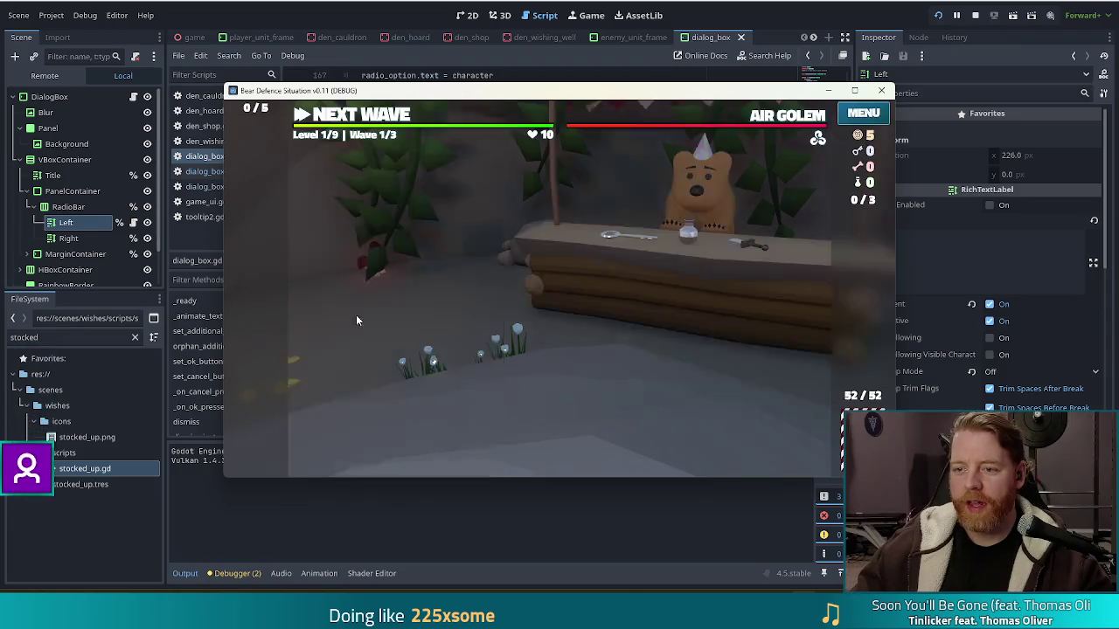
pyautogui.click(664, 359)
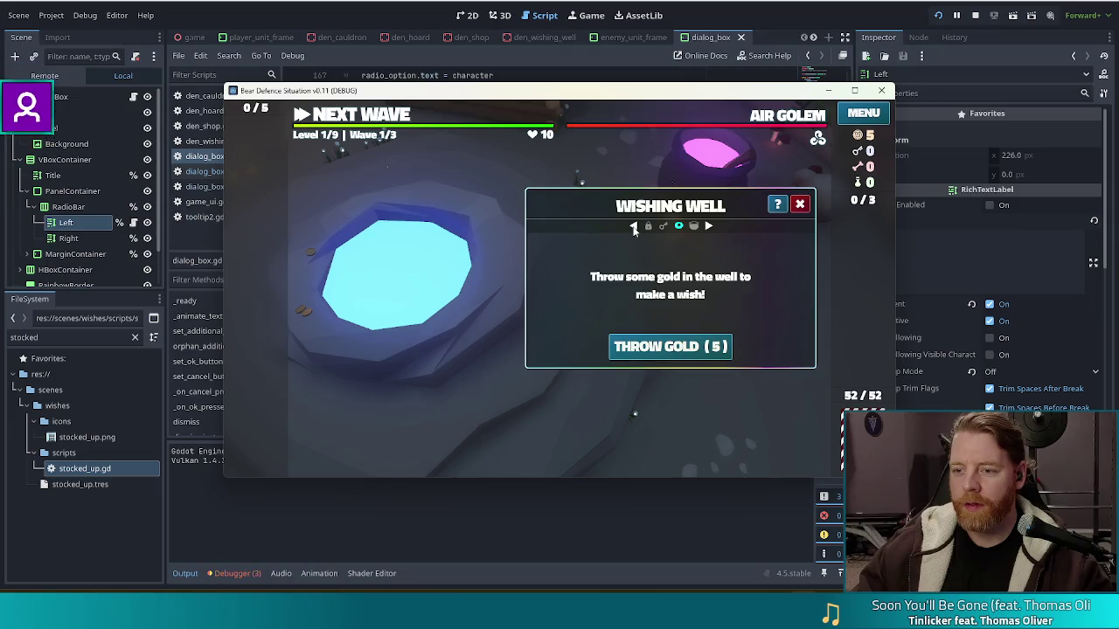
pyautogui.click(234, 573)
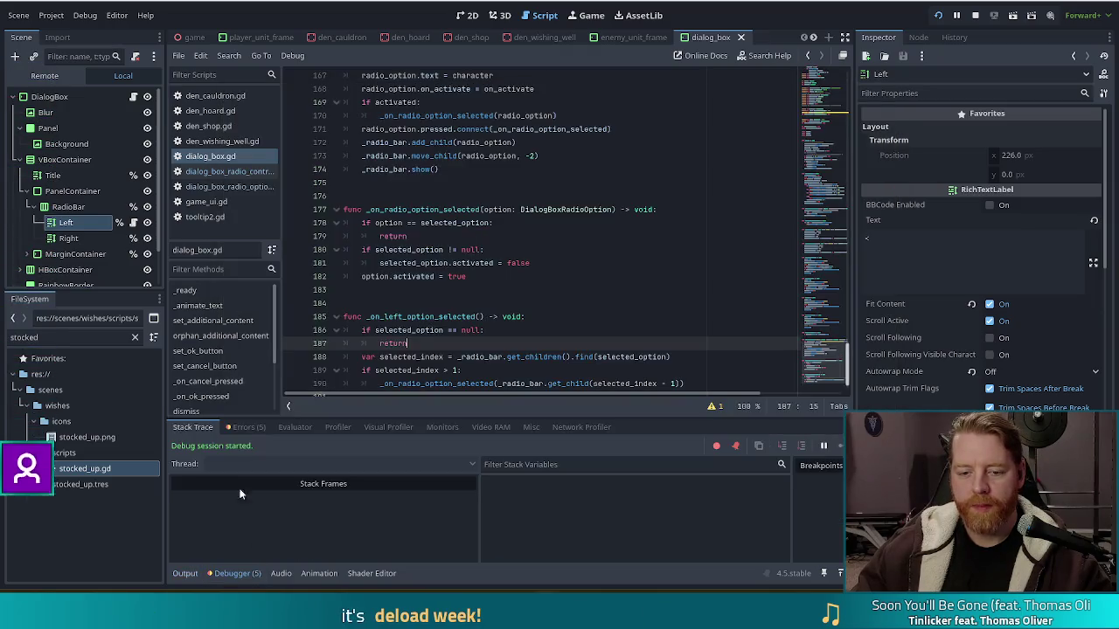
# Review the debugger errors and inspect pressed.emit(self) in dialog_box_radio_control.gd
pyautogui.click(247, 426)
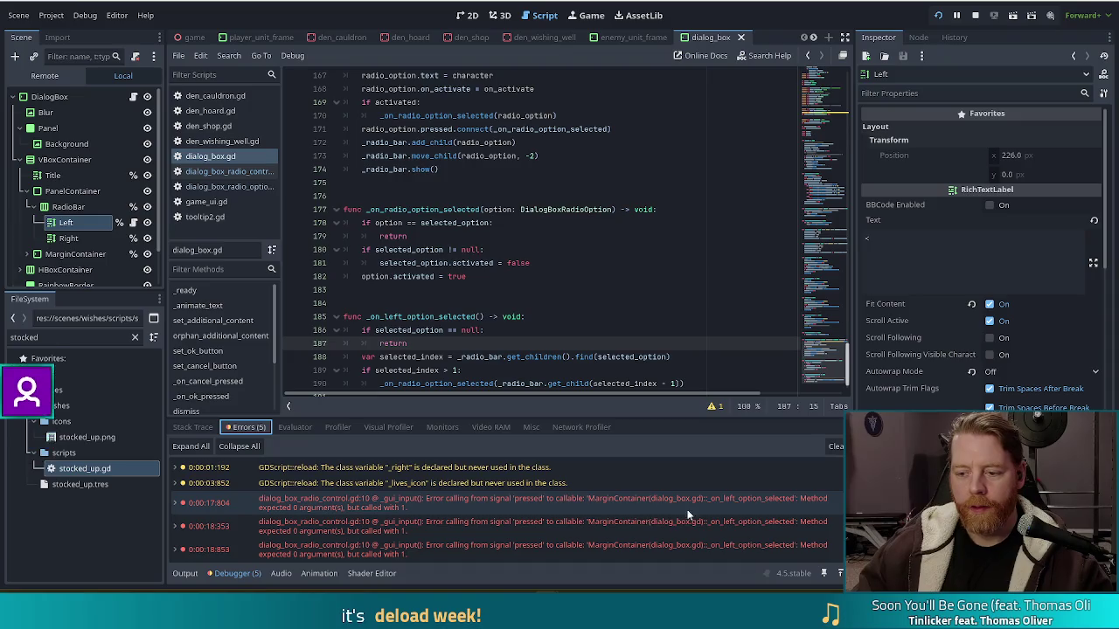
pyautogui.moveTo(747, 515)
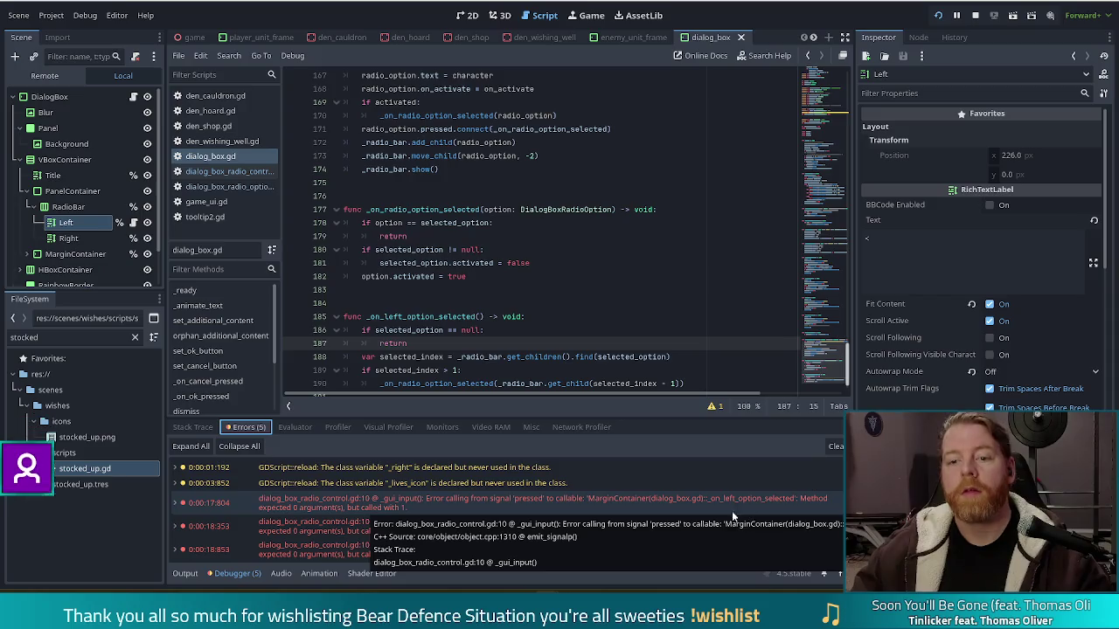
pyautogui.click(419, 298)
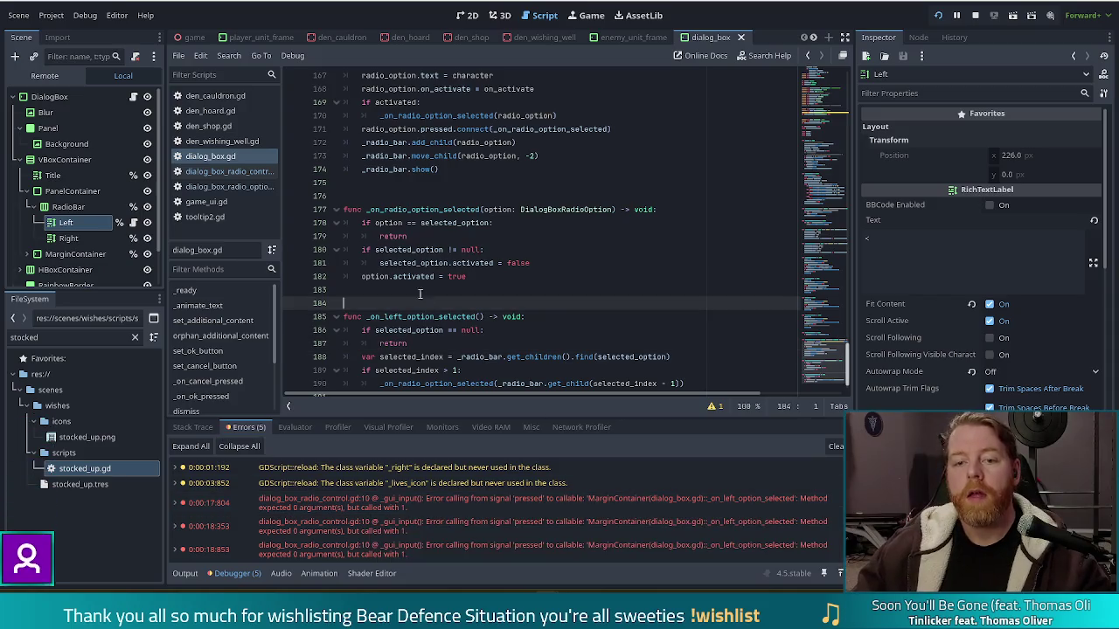
pyautogui.click(232, 173)
pyautogui.doubleClick(444, 196)
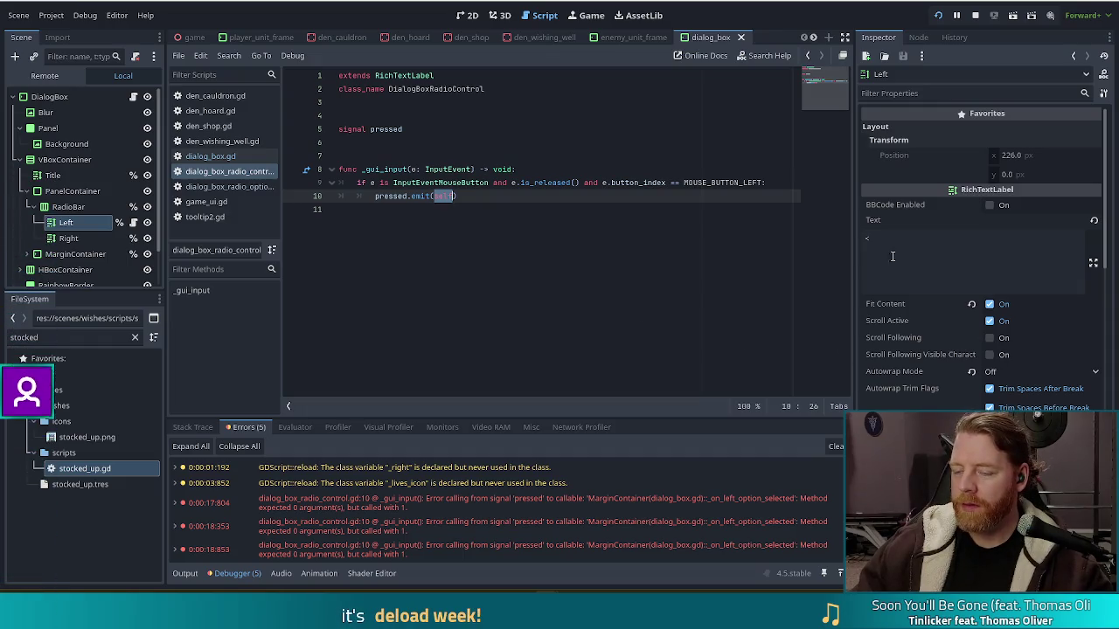
pyautogui.press('Right')
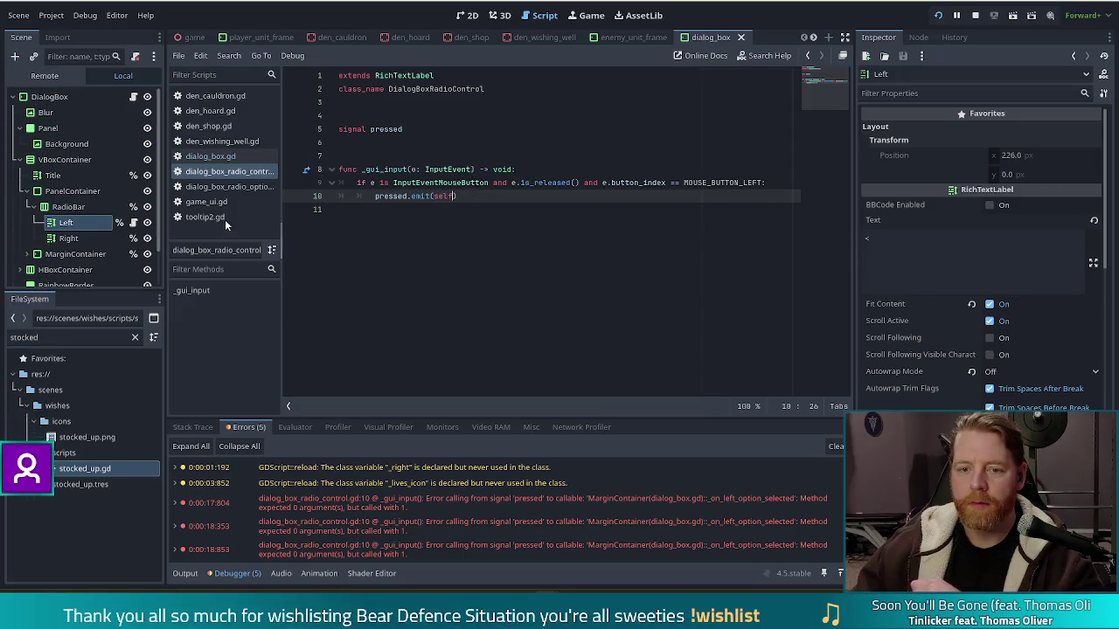
# Check the left-option handler's parameter list in dialog_box.gd, then return to the radio control script
pyautogui.click(217, 155)
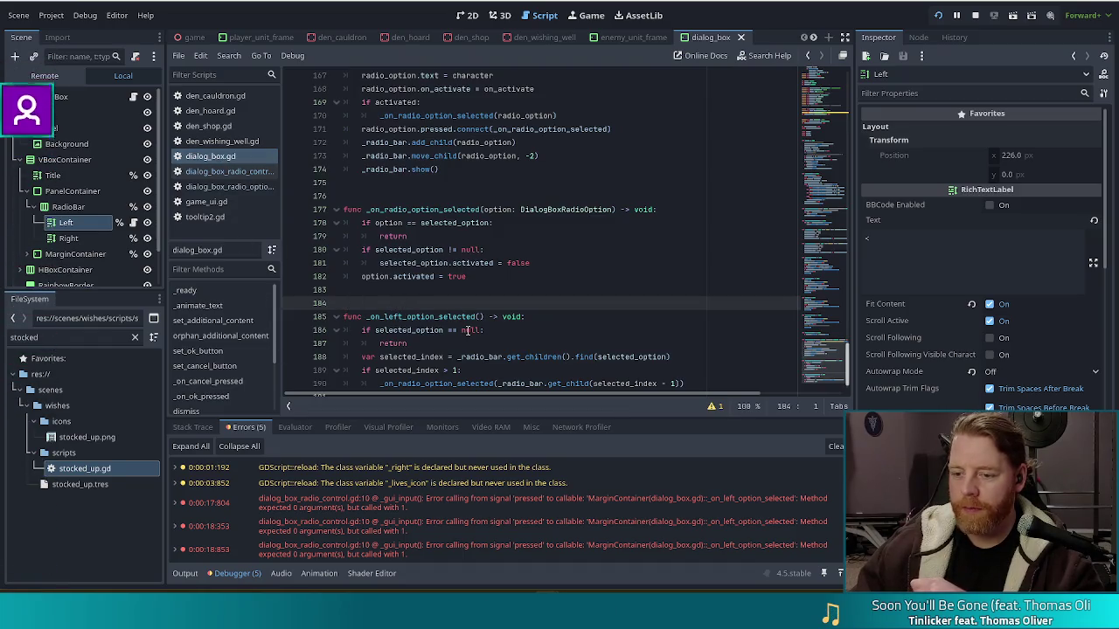
pyautogui.scroll(-1, 469, 329)
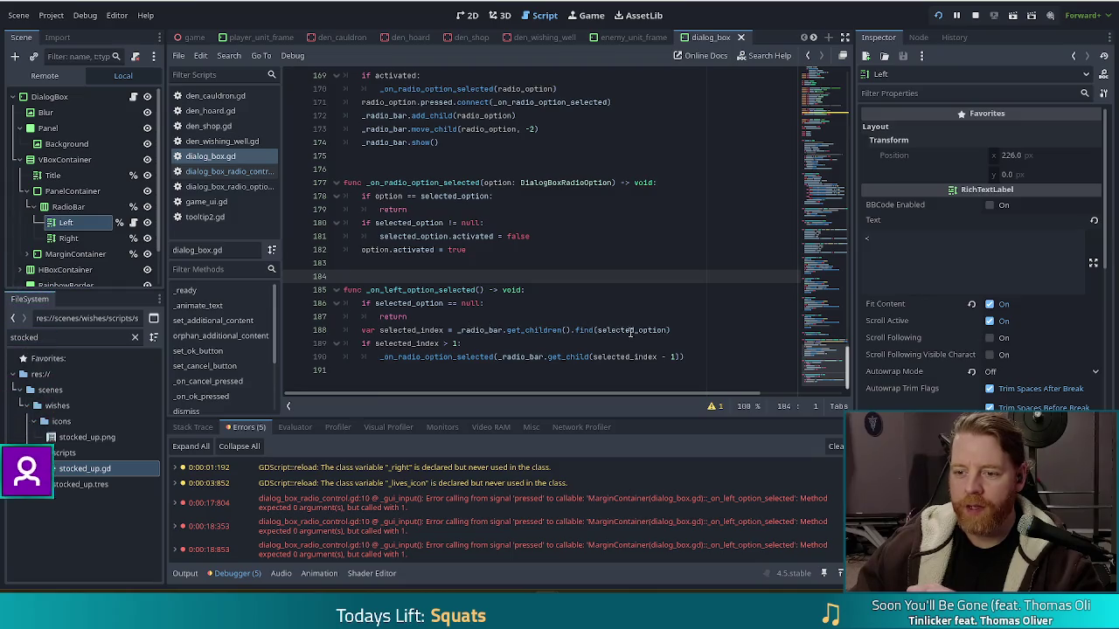
pyautogui.moveTo(648, 321)
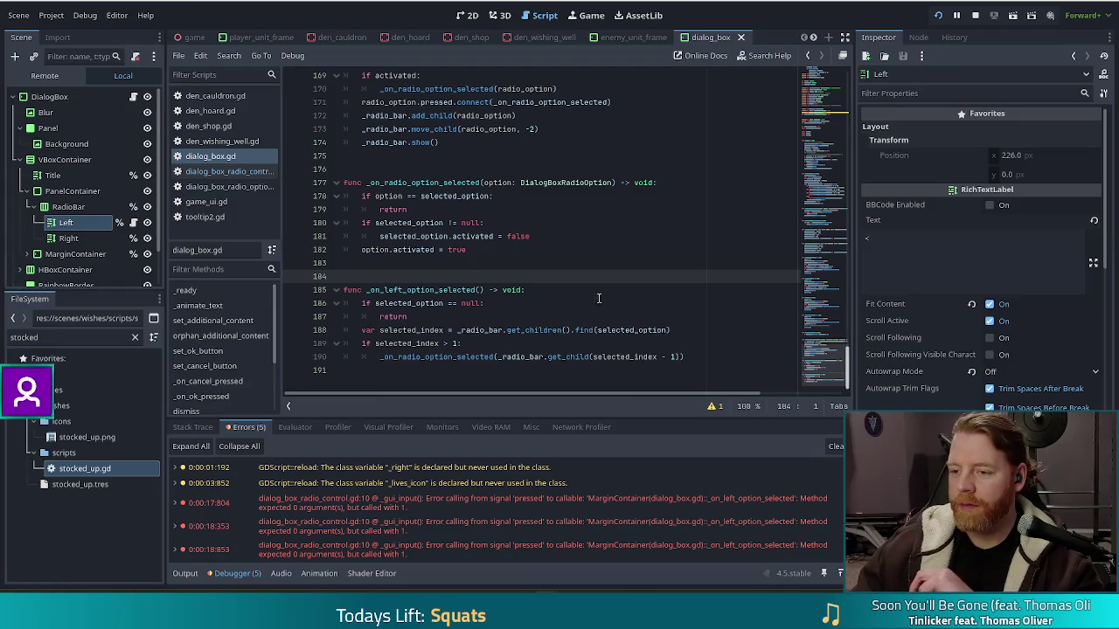
pyautogui.click(697, 353)
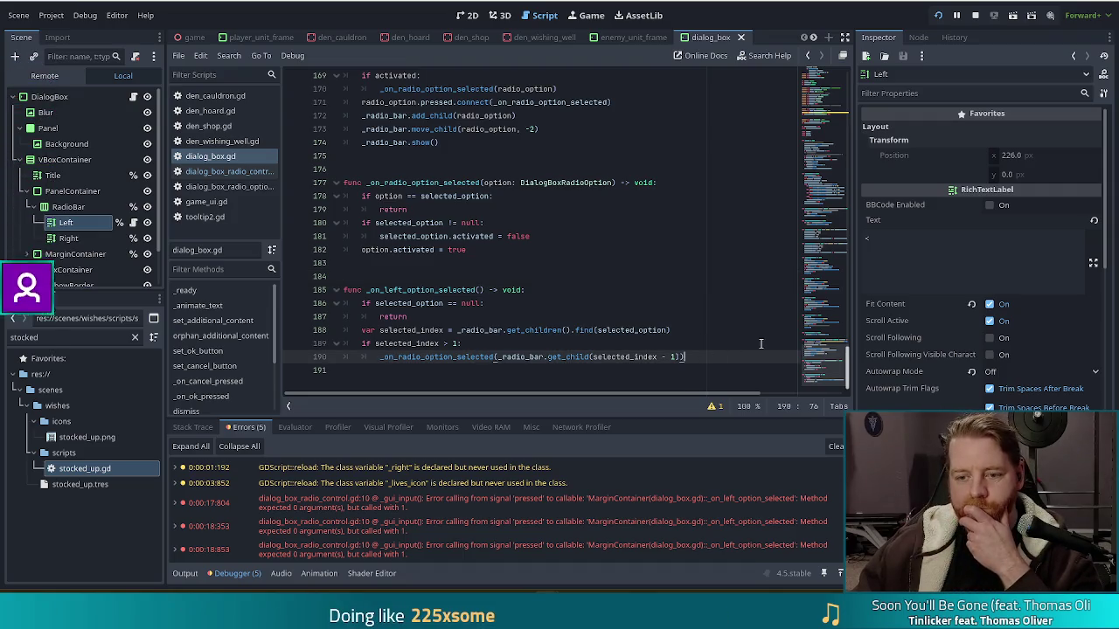
pyautogui.click(479, 290)
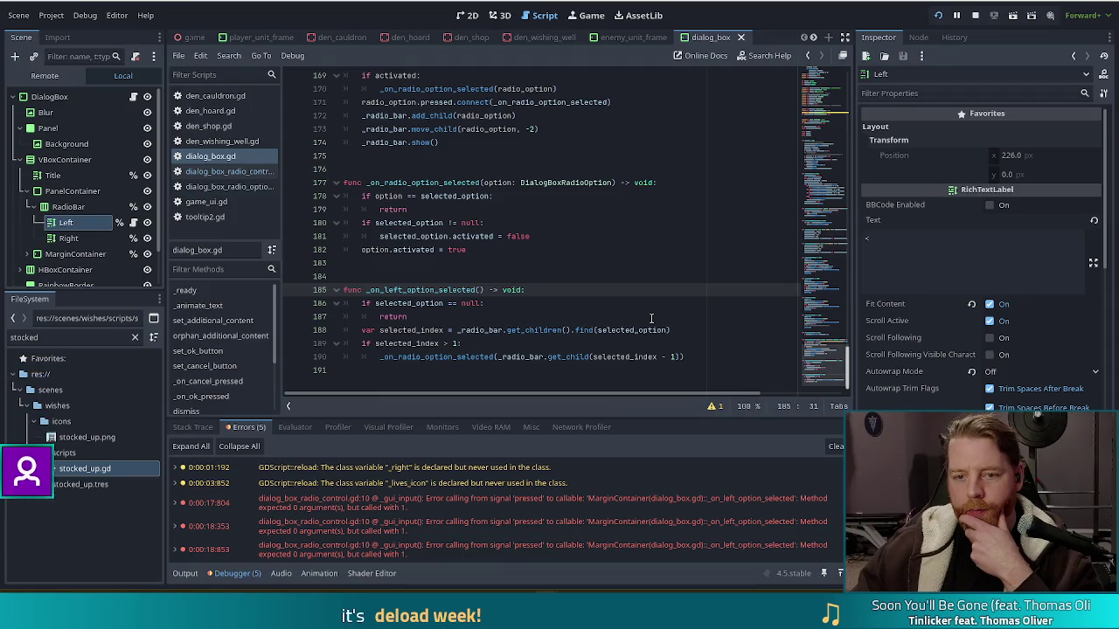
pyautogui.click(228, 172)
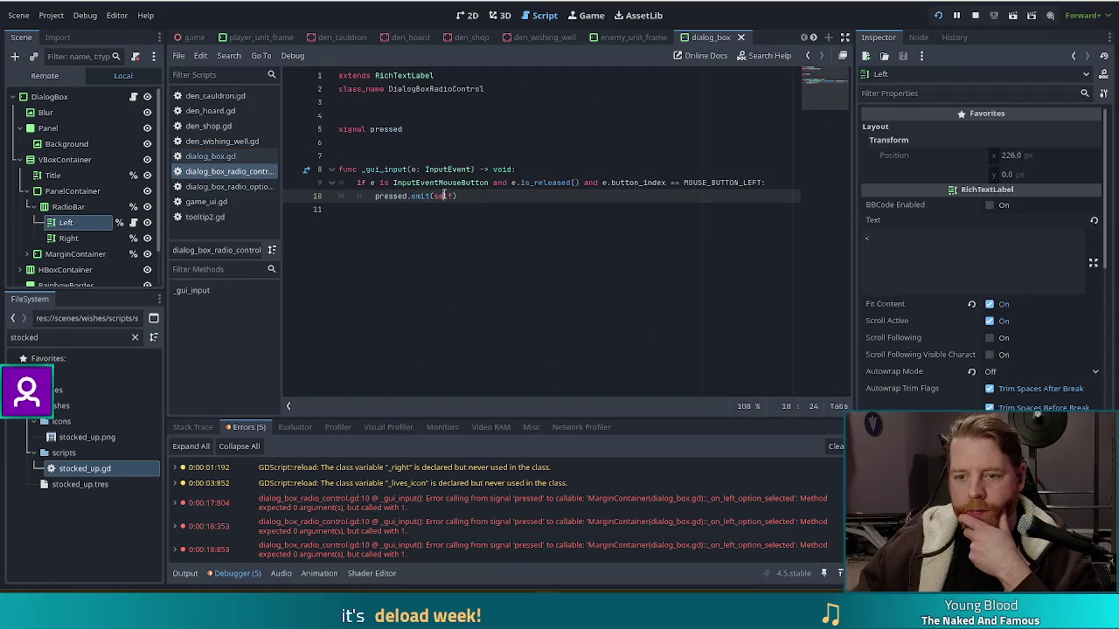
# Change the radio control's call to pressed.emit() without self and save the script
pyautogui.press('BackSpace')
pyautogui.hotkey('ctrl', 's')
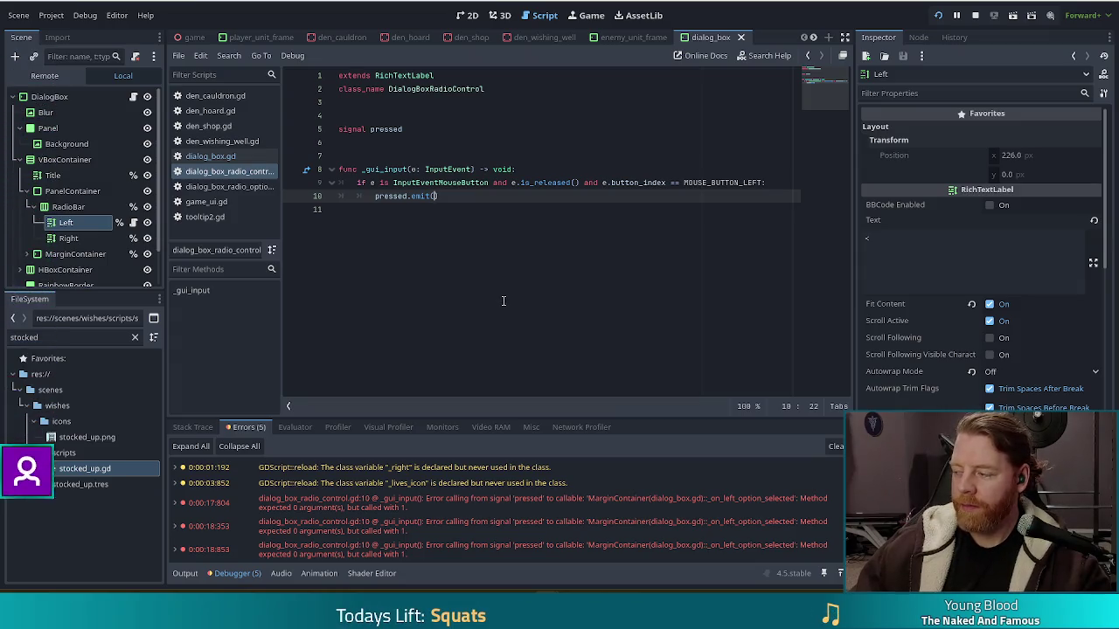
pyautogui.click(468, 197)
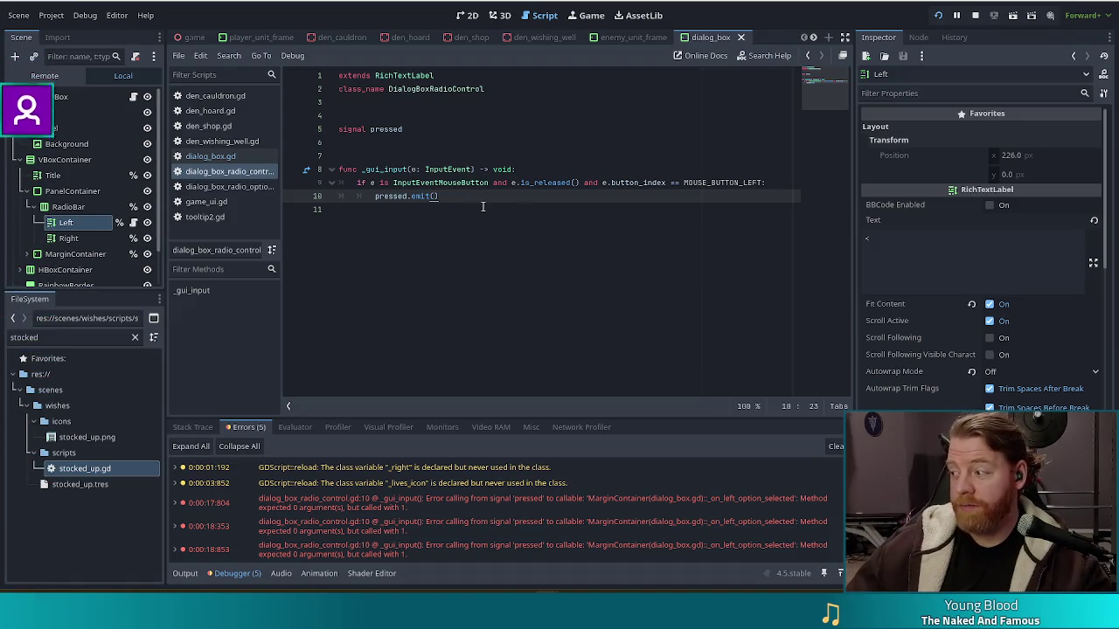
# Return to dialog_box.gd and place the caret after the left handler's early return
pyautogui.click(210, 157)
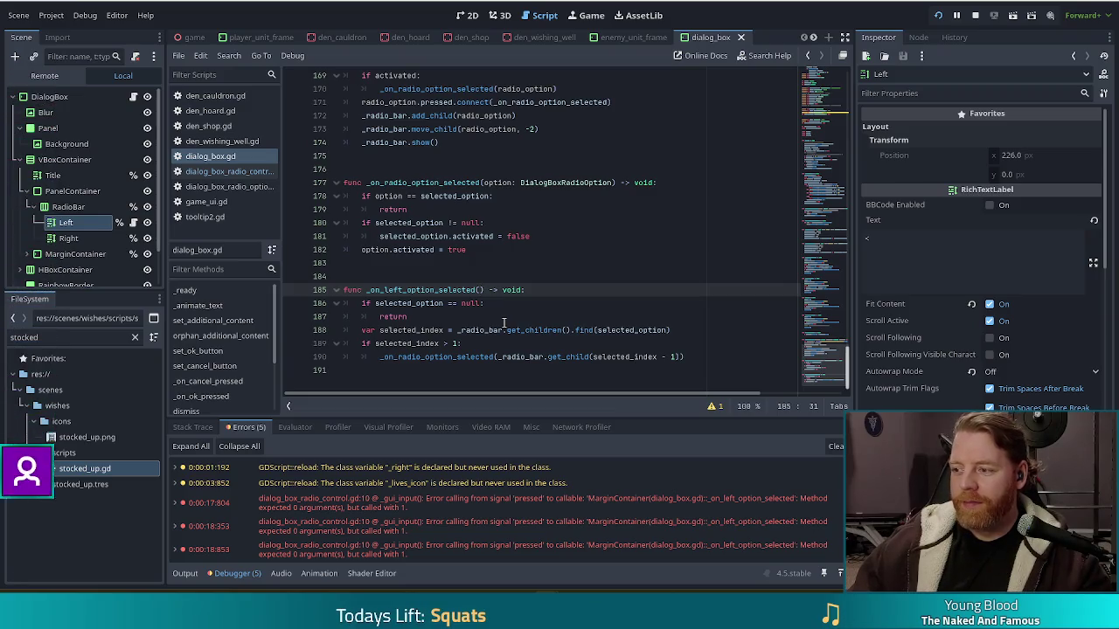
pyautogui.moveTo(473, 329)
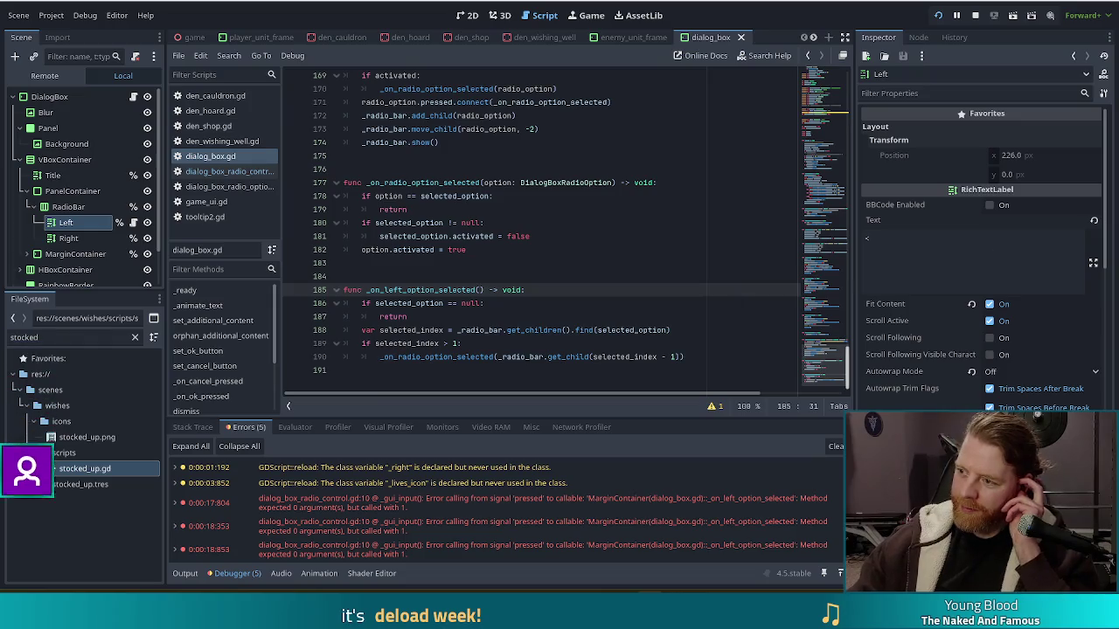
pyautogui.click(594, 319)
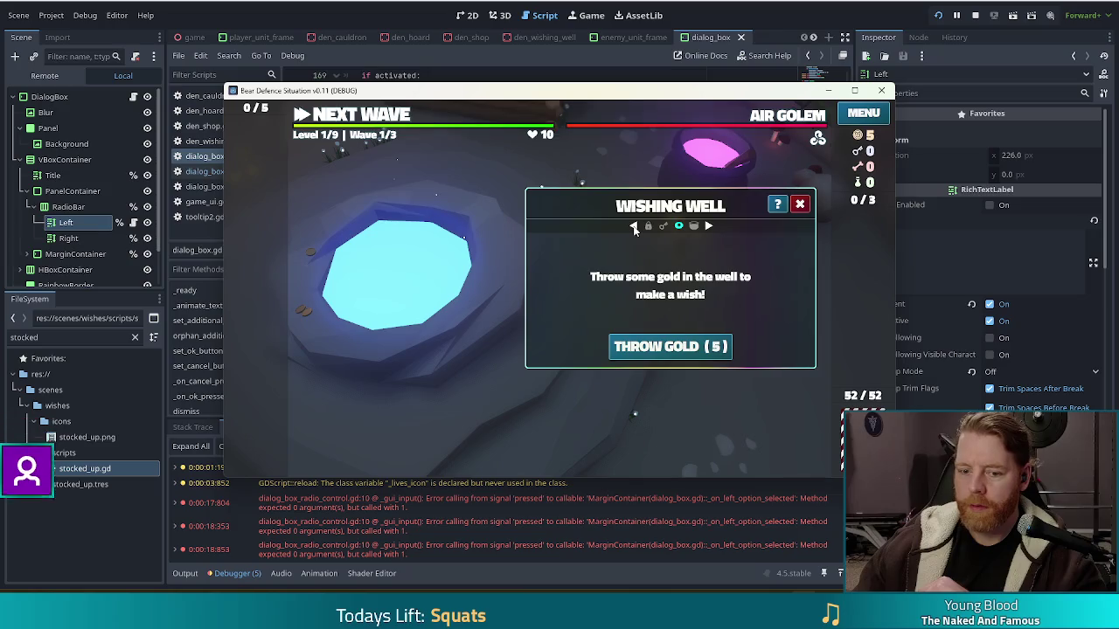
# Restart the game, start a new game, open the Wishing Well dialog and try its left arrow
pyautogui.click(975, 15)
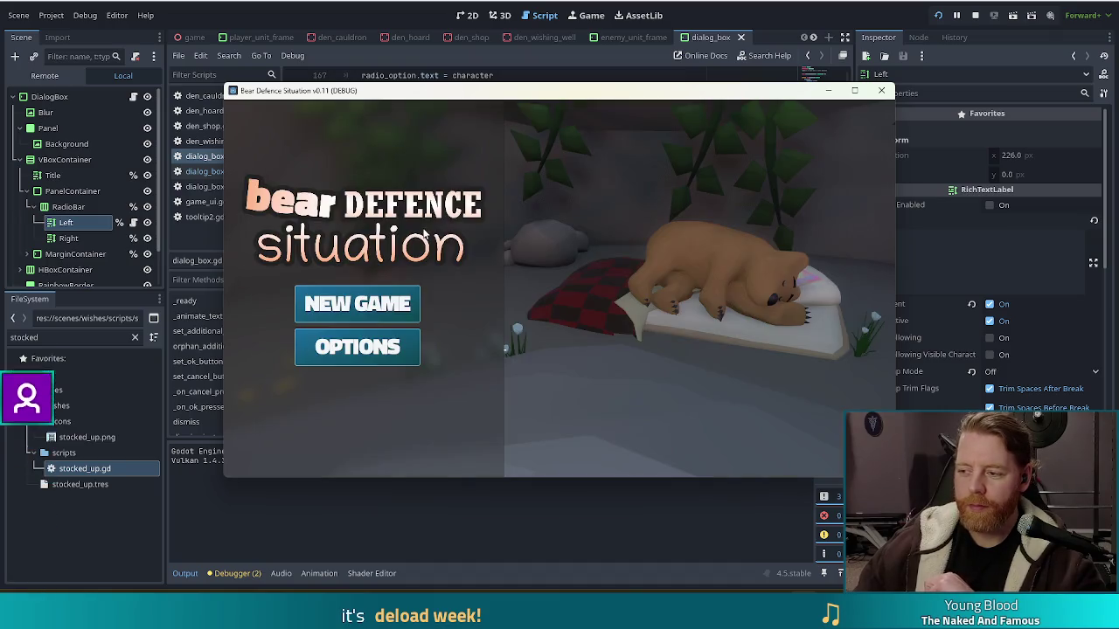
pyautogui.click(339, 301)
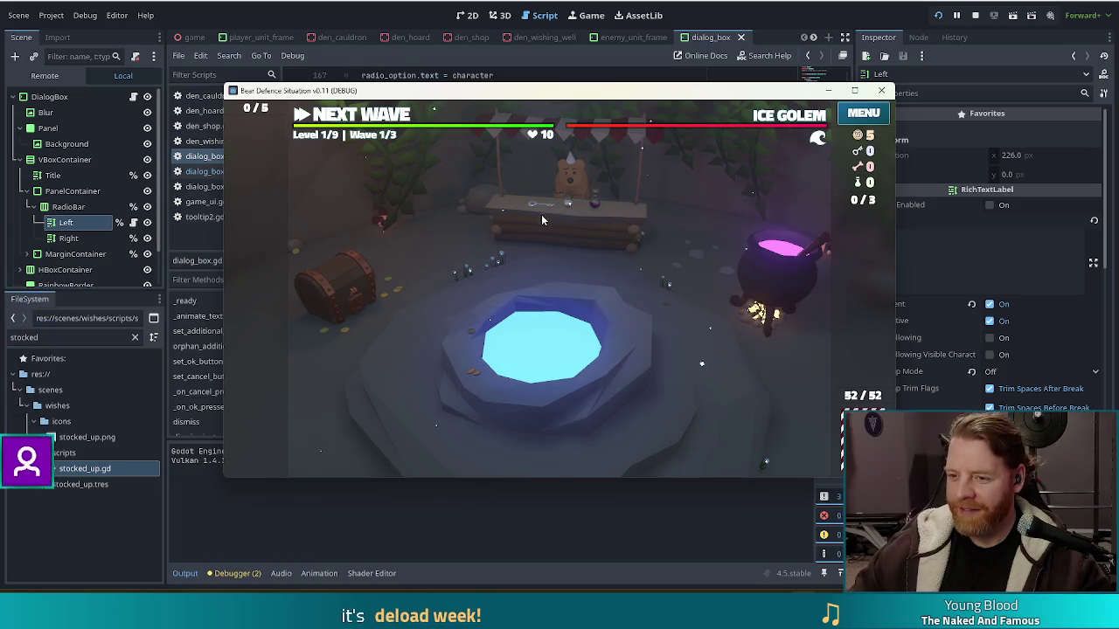
pyautogui.click(617, 351)
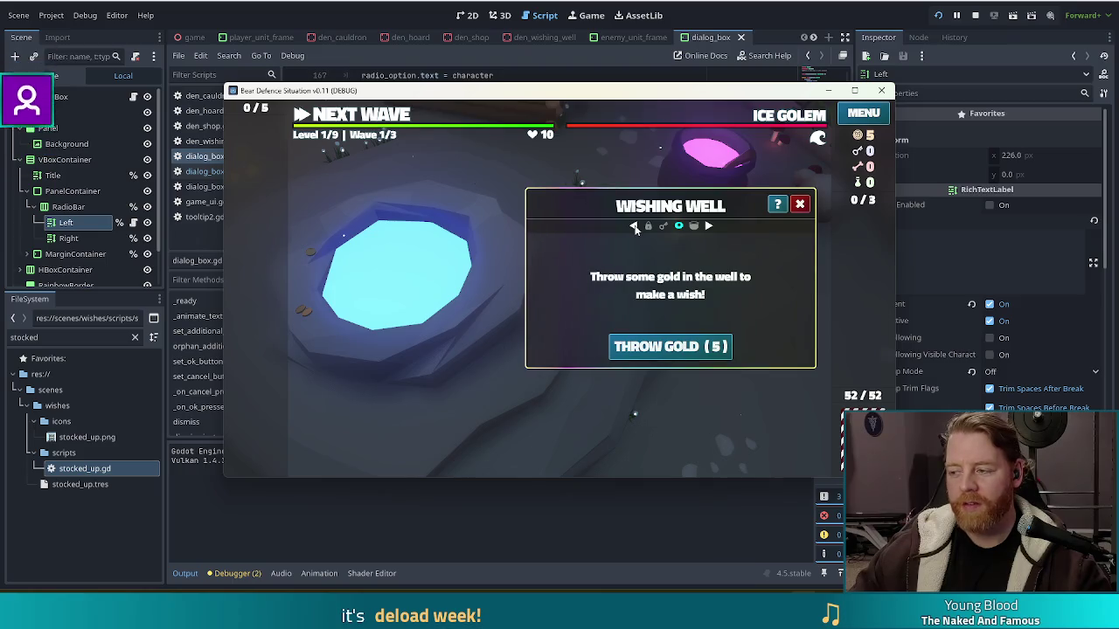
pyautogui.click(636, 226)
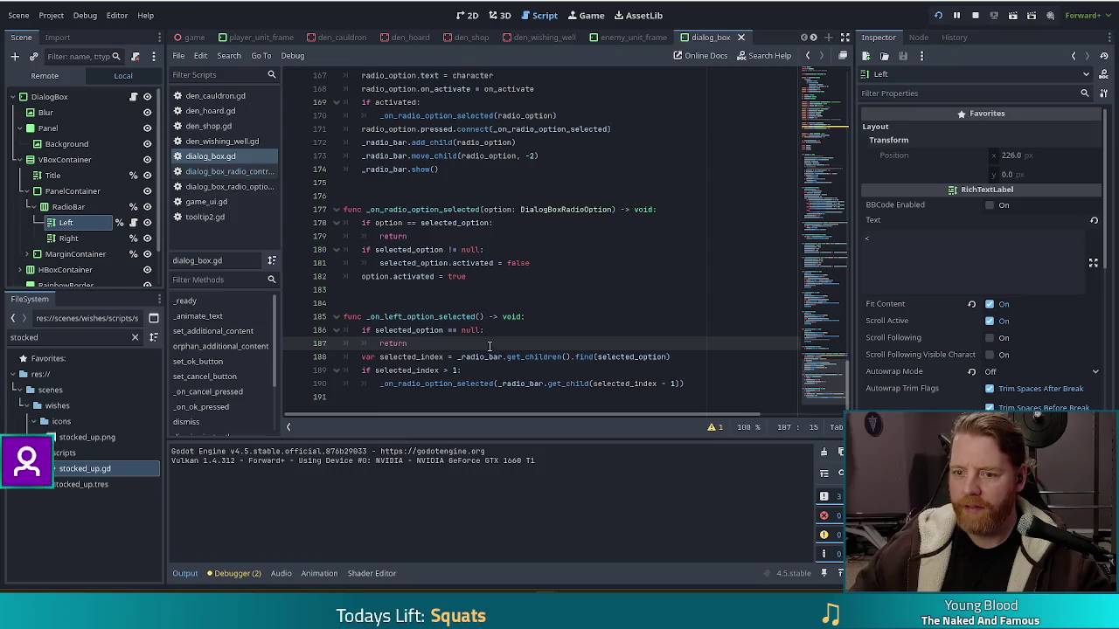
# Review the dialog_box.gd lines that deactivate the previous option and activate the new one
pyautogui.scroll(1, 516, 333)
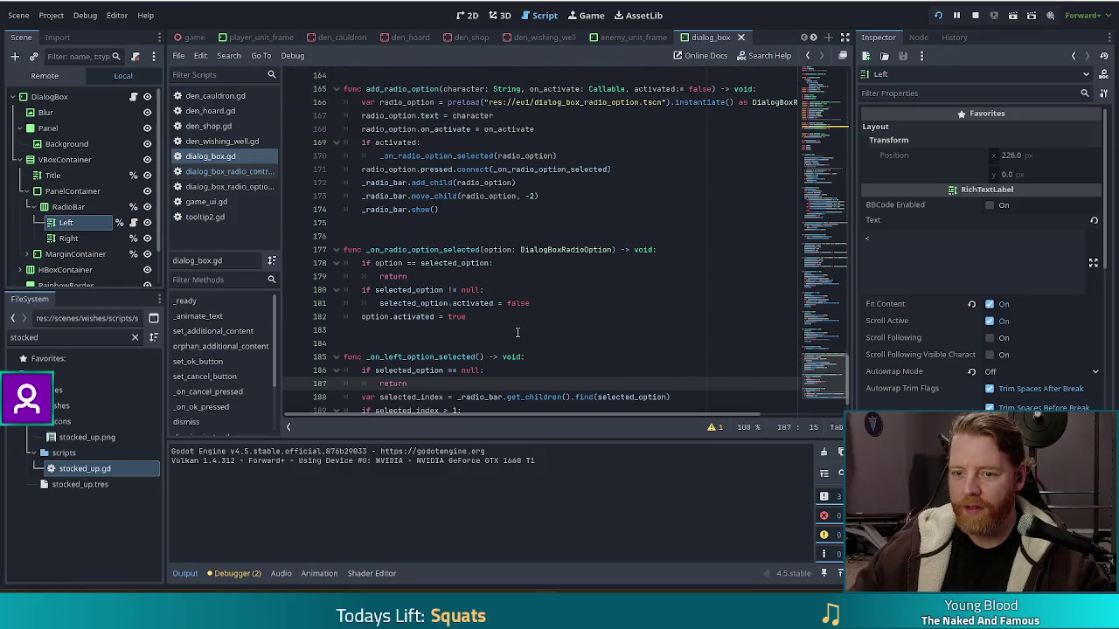
pyautogui.moveTo(416, 289); pyautogui.dragTo(485, 303)
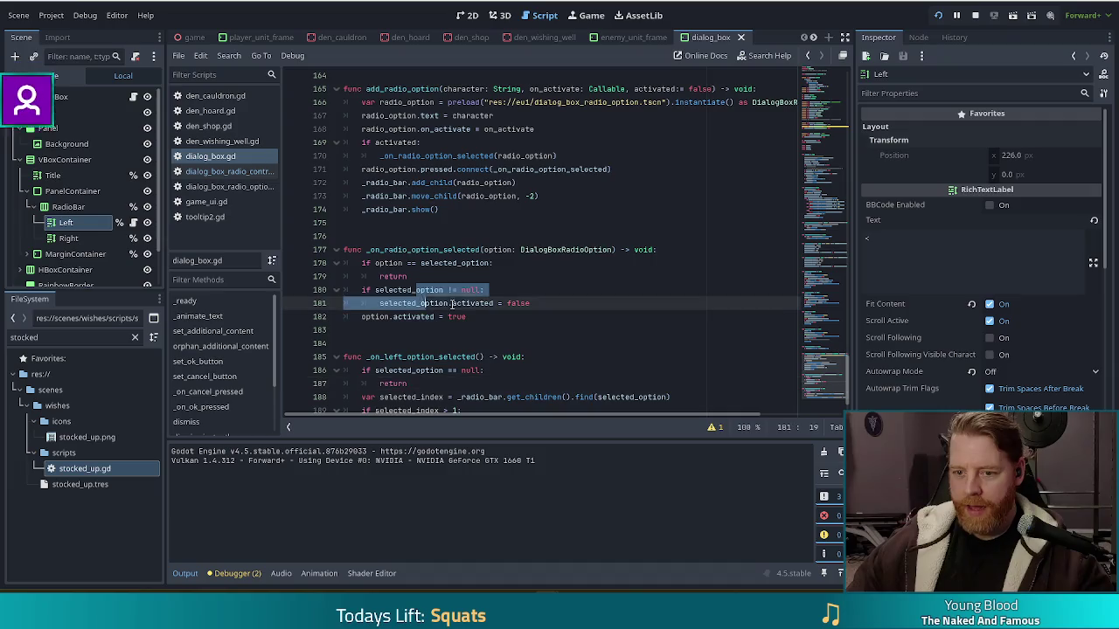
pyautogui.click(494, 304)
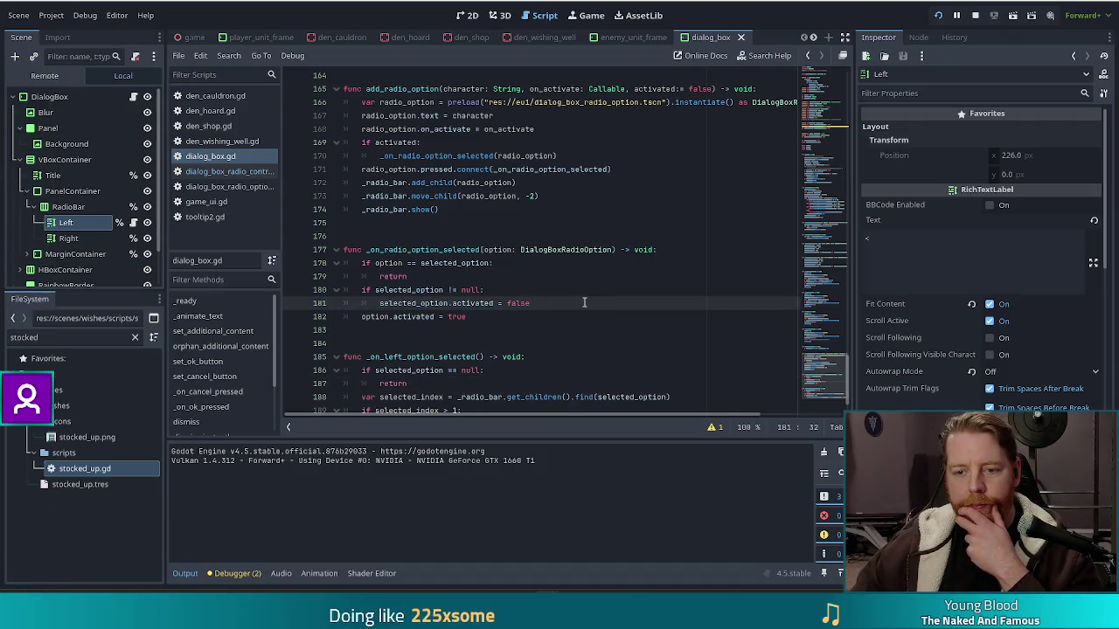
pyautogui.click(476, 316)
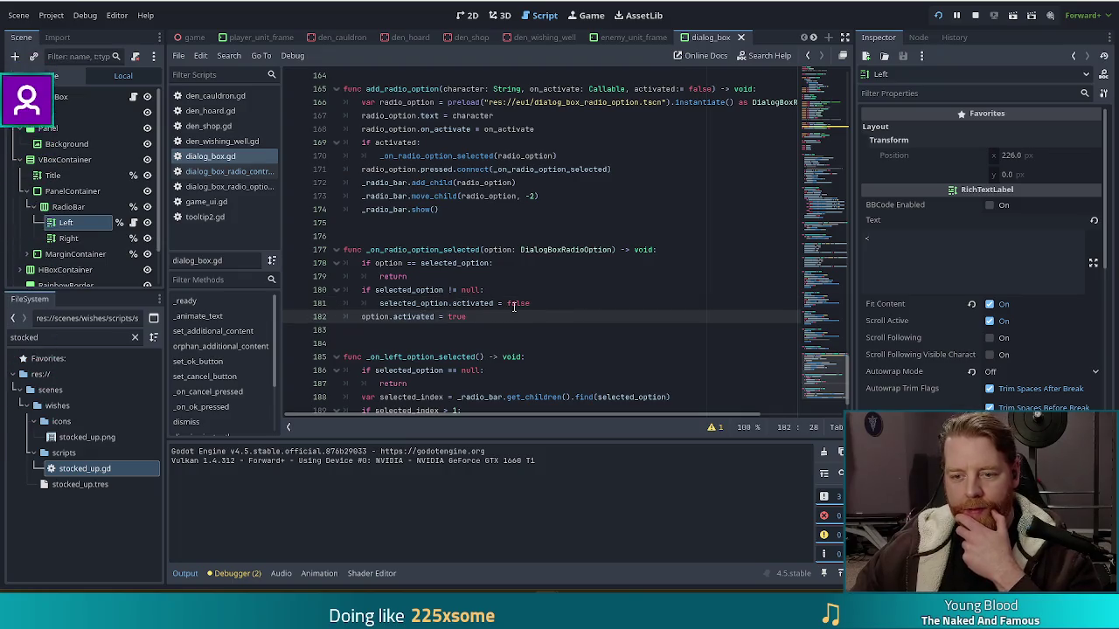
pyautogui.scroll(-1, 513, 306)
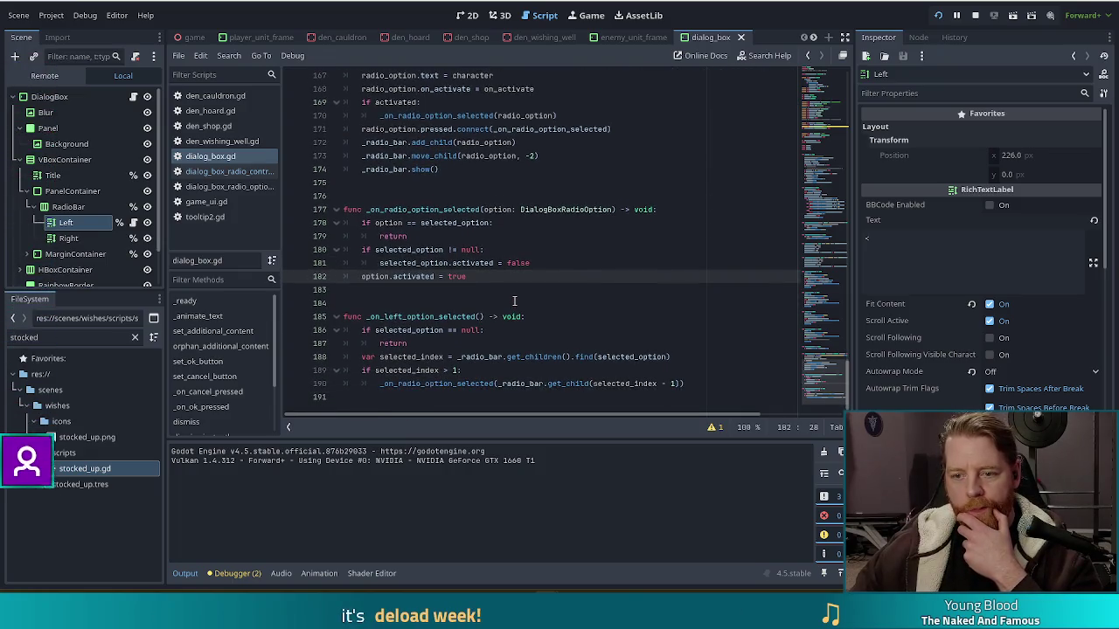
# Check activated in the radio option script, then add a breakpoint on line 187's early return
pyautogui.keyDown('ctrl'); pyautogui.click(420, 276); pyautogui.keyUp('ctrl')
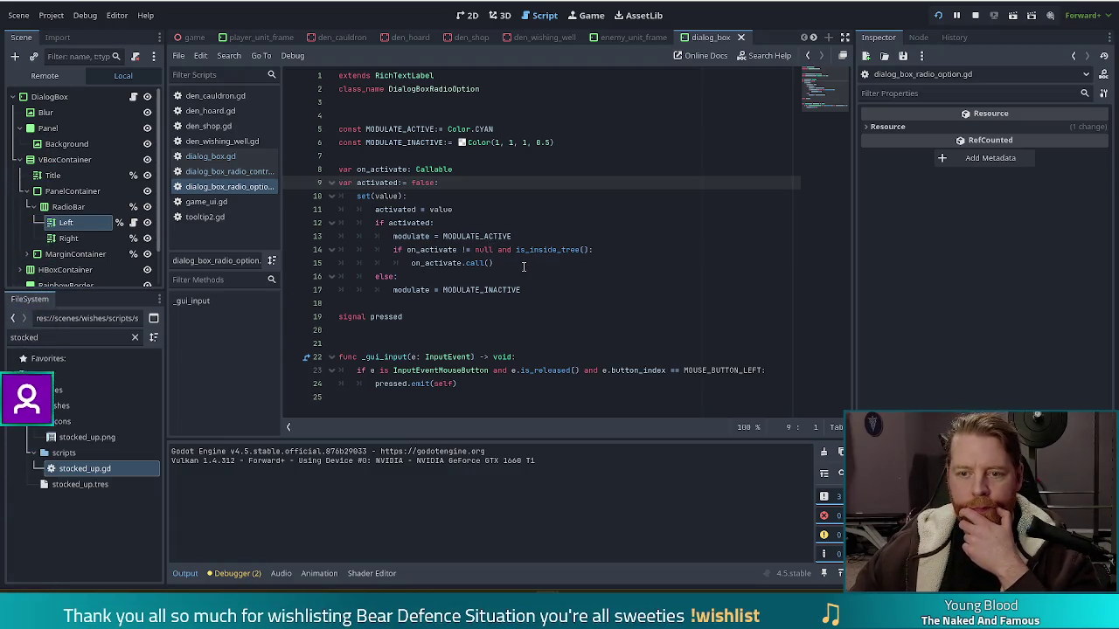
pyautogui.hotkey('alt', 'Left')
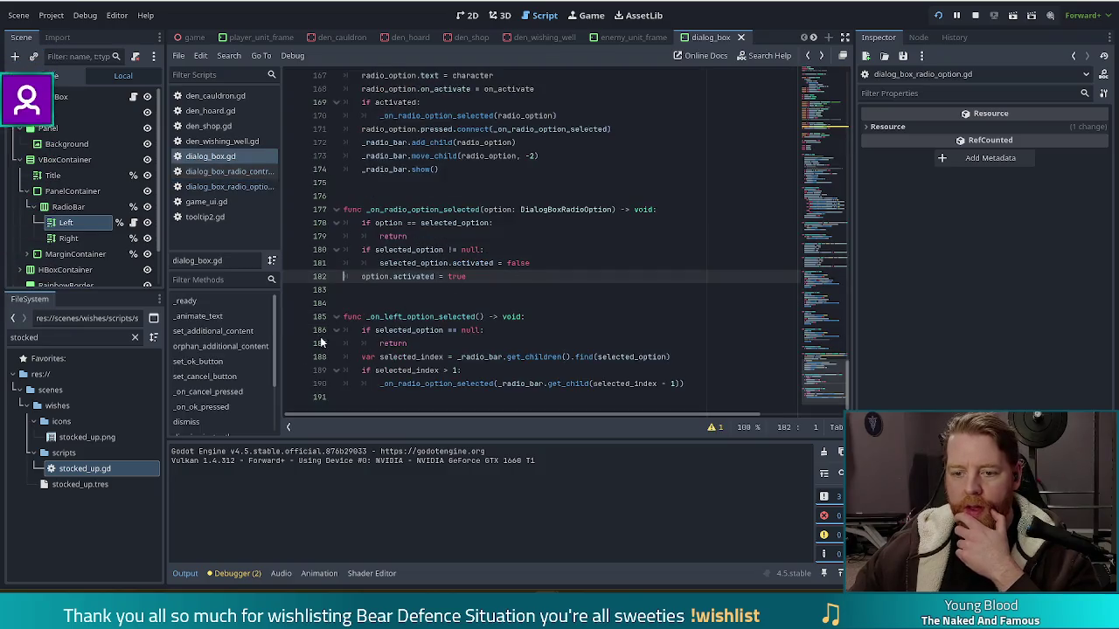
pyautogui.click(292, 343)
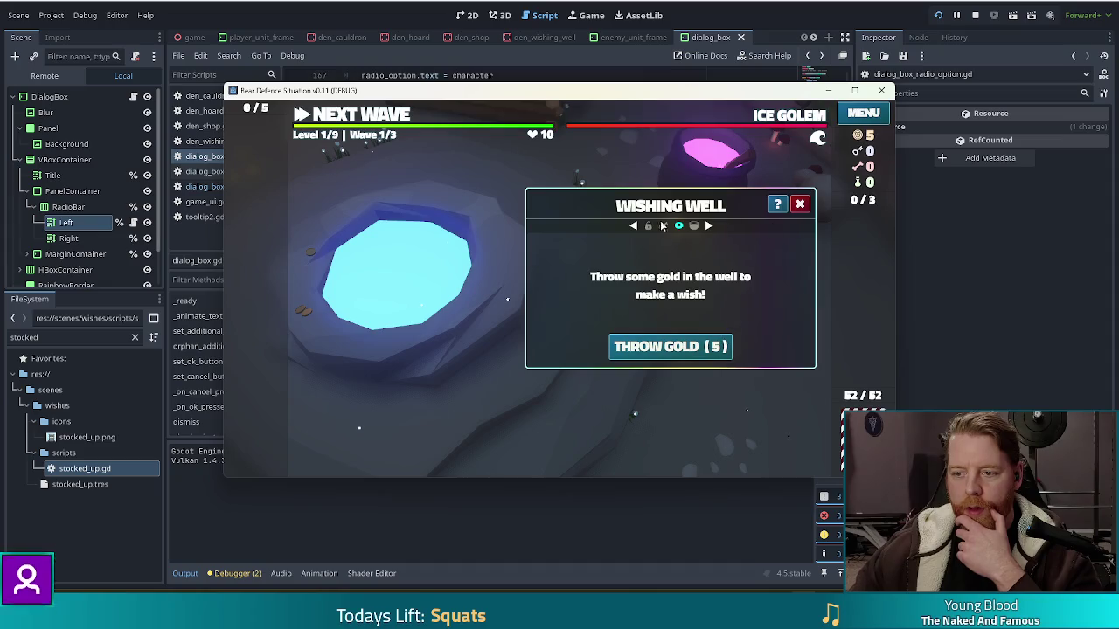
# Hit the breakpoint with the game's Left arrow, inspect lines 179–182, then stop debugging with F8
pyautogui.click(633, 227)
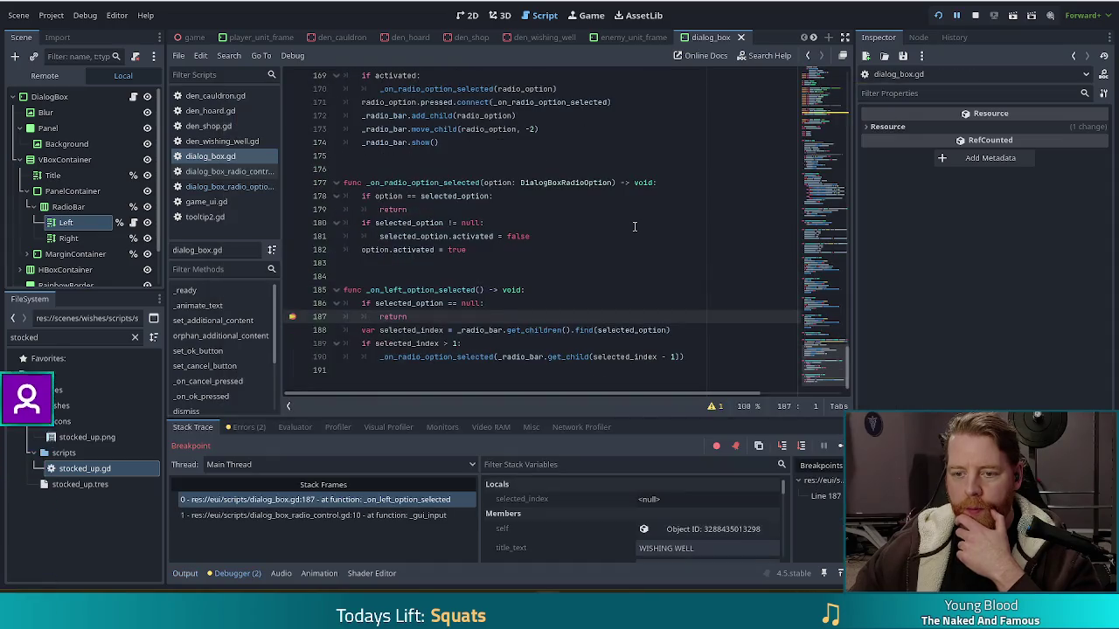
pyautogui.click(447, 236)
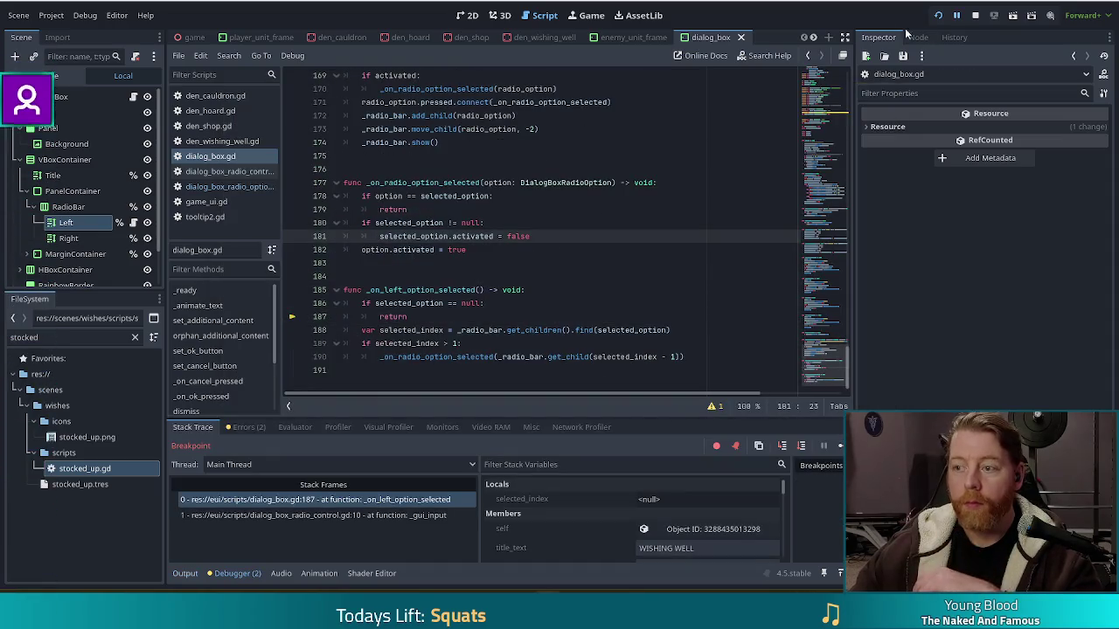
pyautogui.click(470, 250)
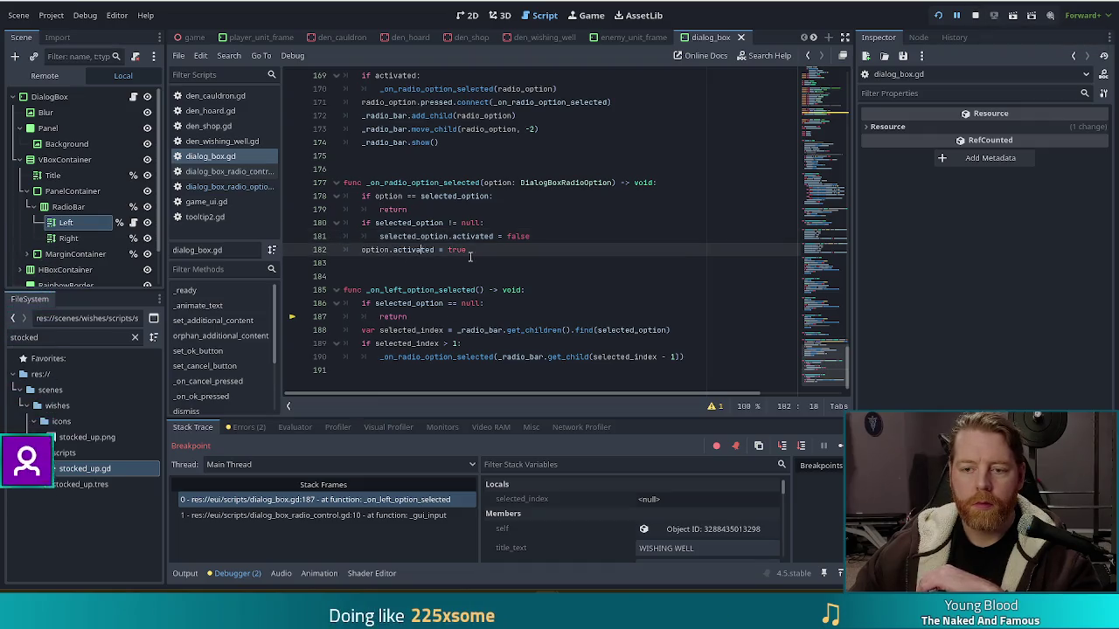
pyautogui.click(459, 252)
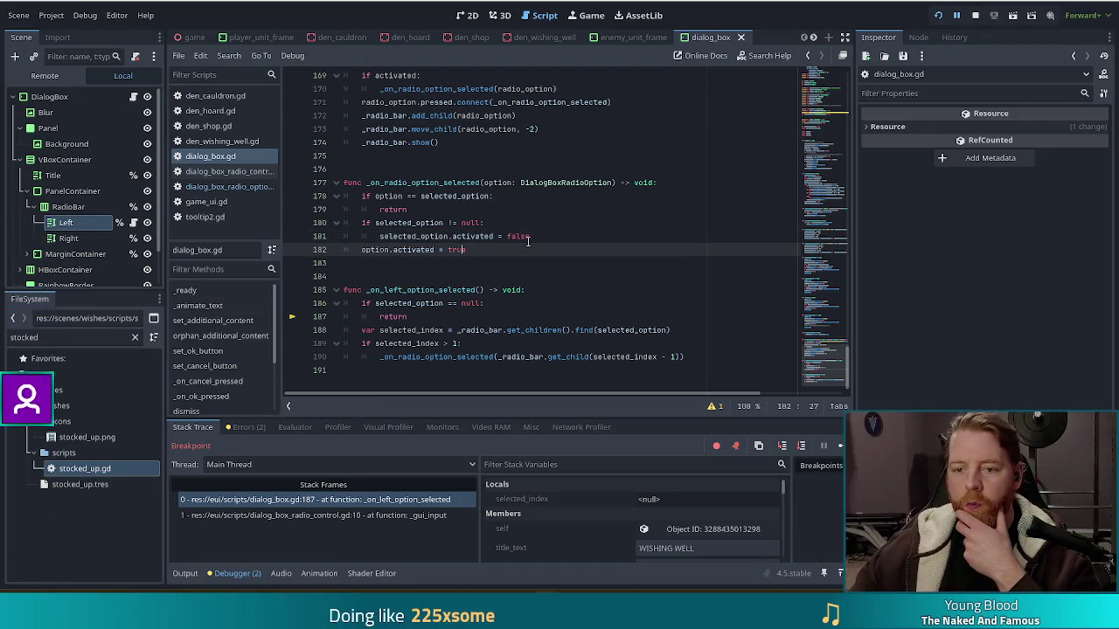
pyautogui.click(464, 209)
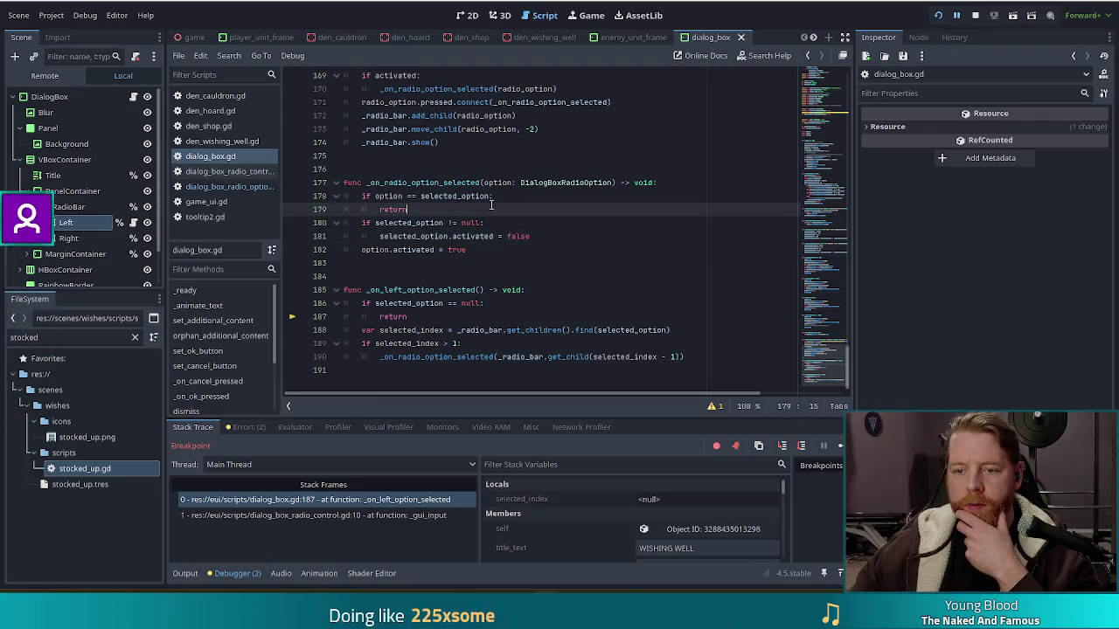
pyautogui.click(523, 237)
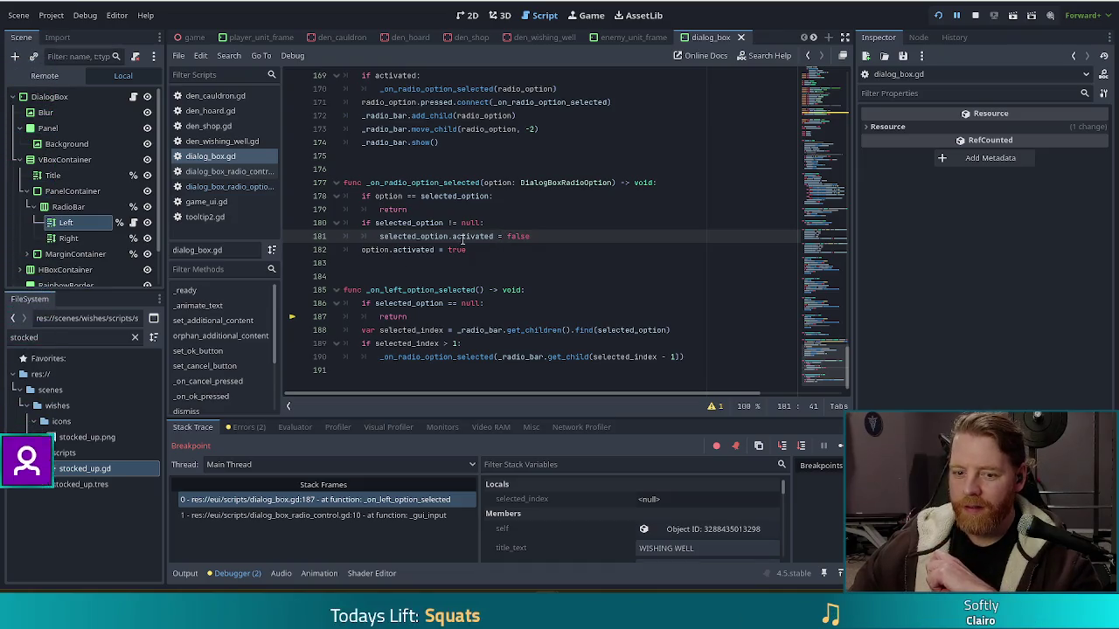
pyautogui.press('F8')
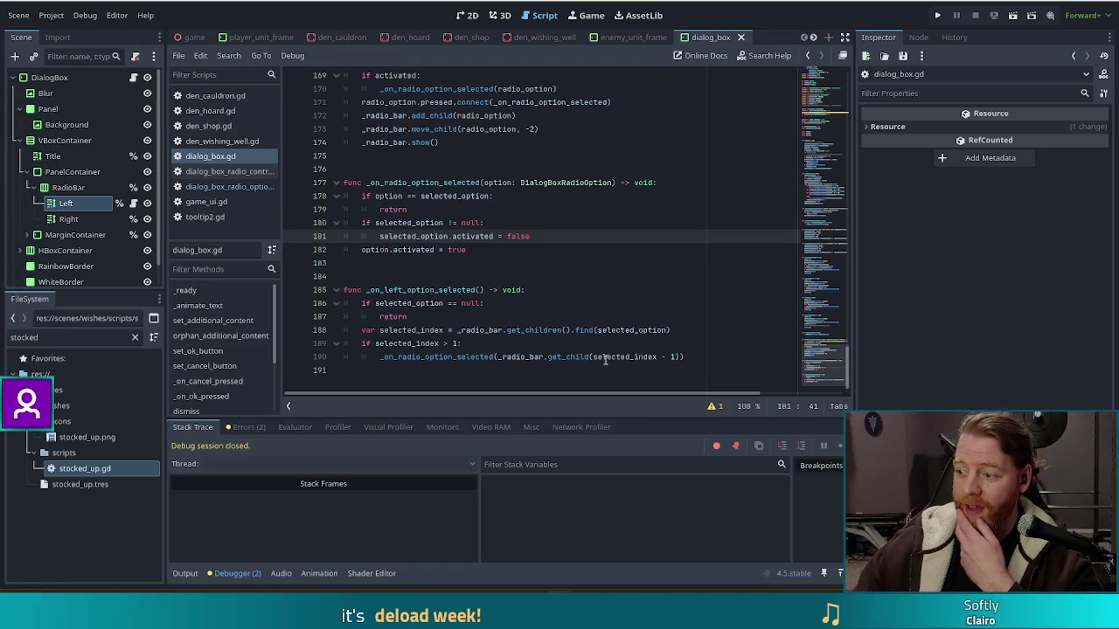
# Insert a new line 183 after option.activated = true in _on_radio_option_selected
pyautogui.click(514, 292)
pyautogui.click(507, 302)
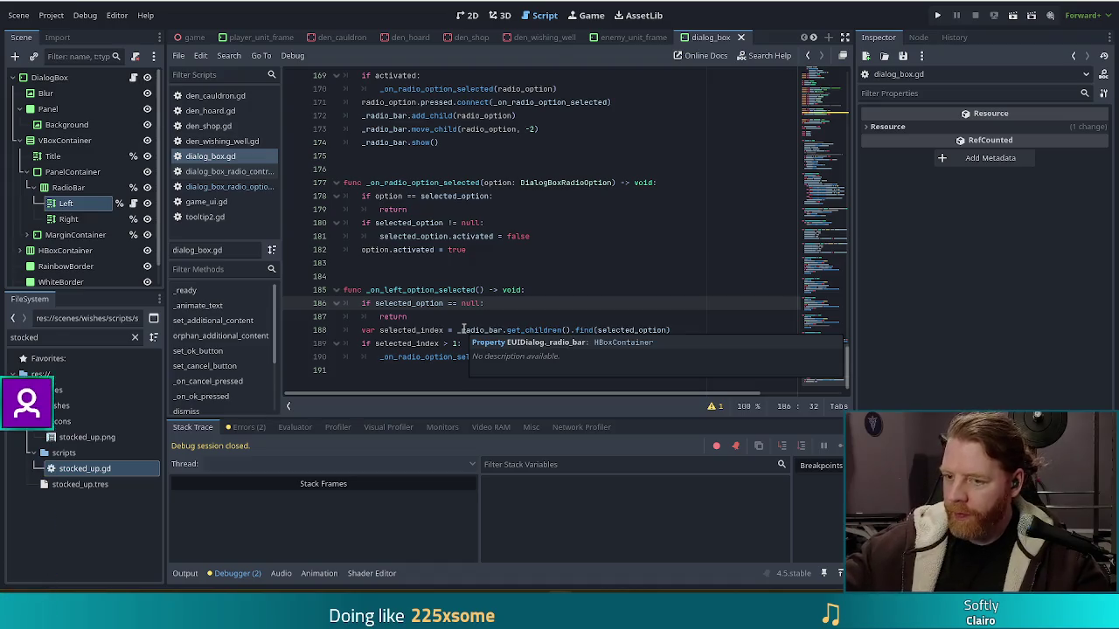
pyautogui.click(554, 237)
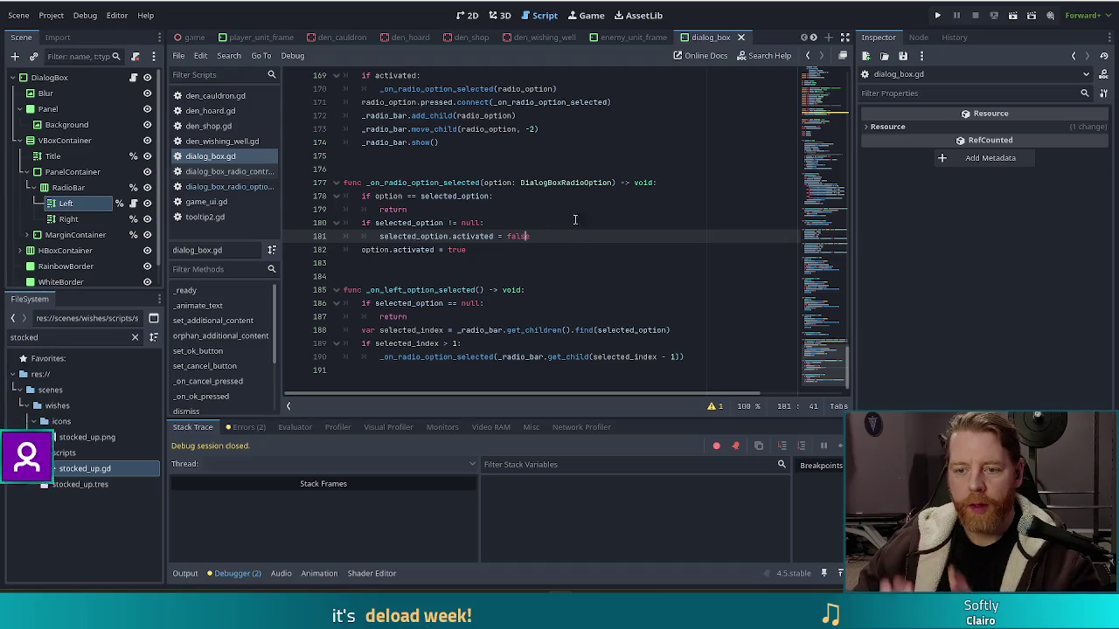
pyautogui.click(505, 250)
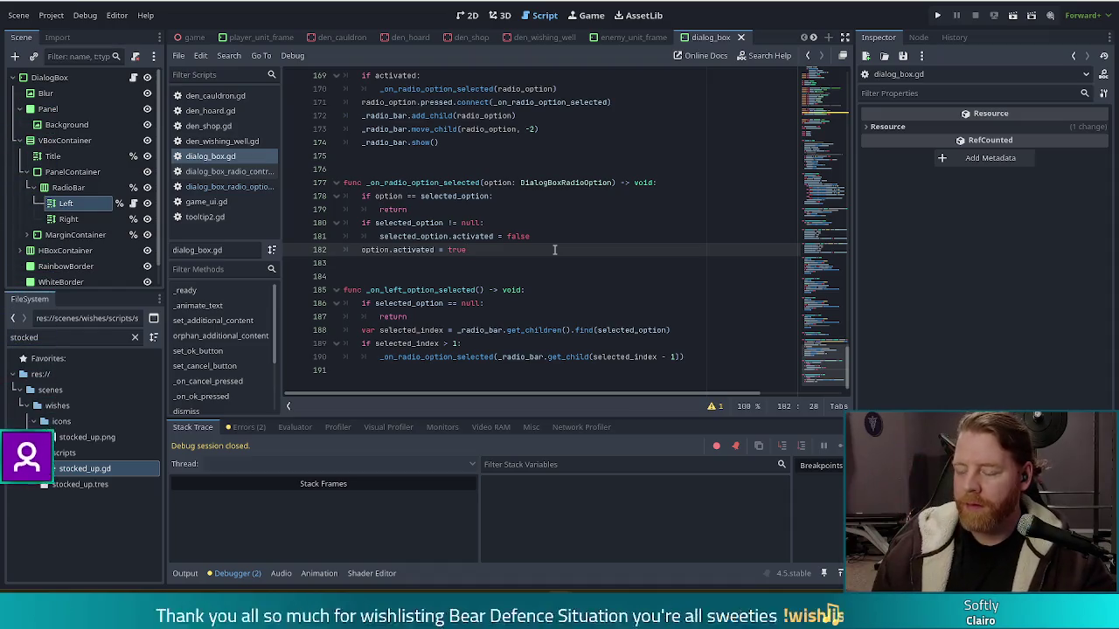
pyautogui.press('Return')
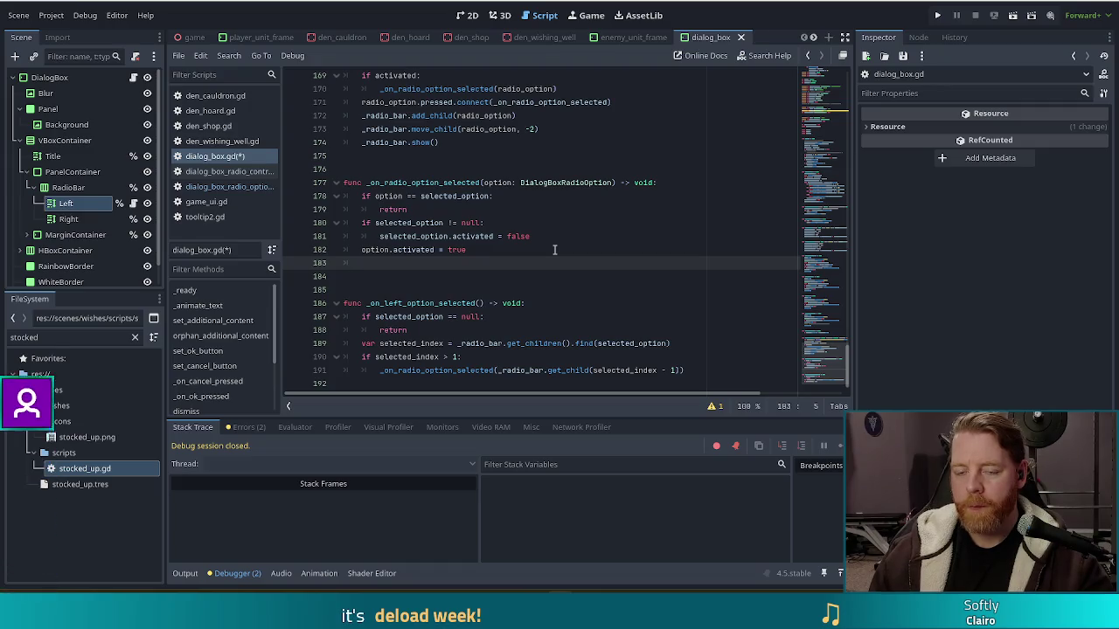
pyautogui.write('sele')
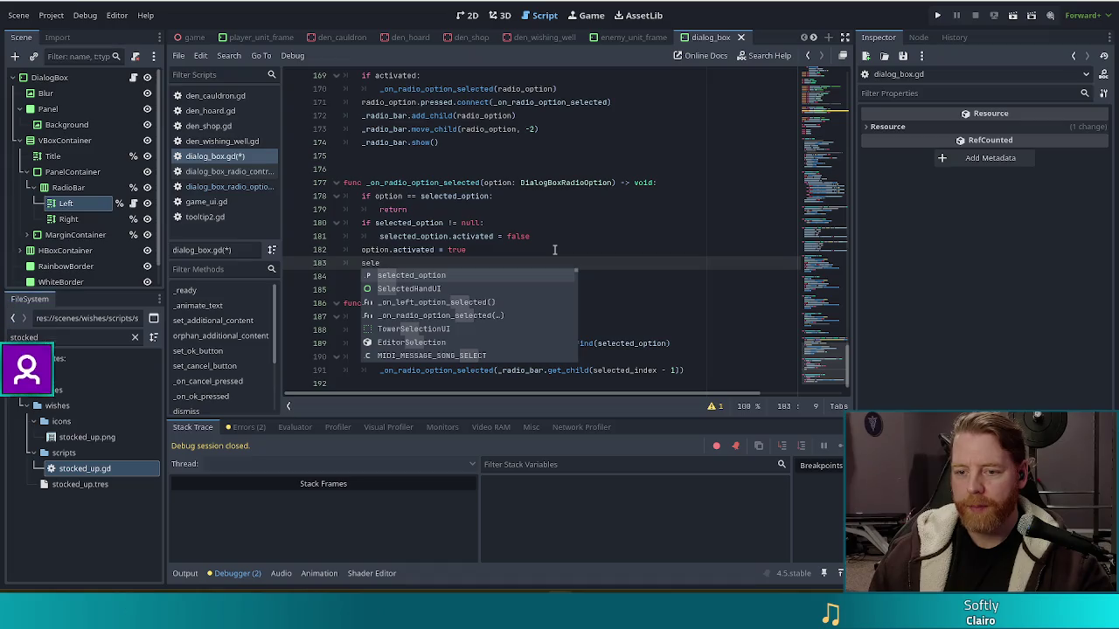
# Write selected_option = option on line 183 and save dialog_box.gd
pyautogui.press('Return')
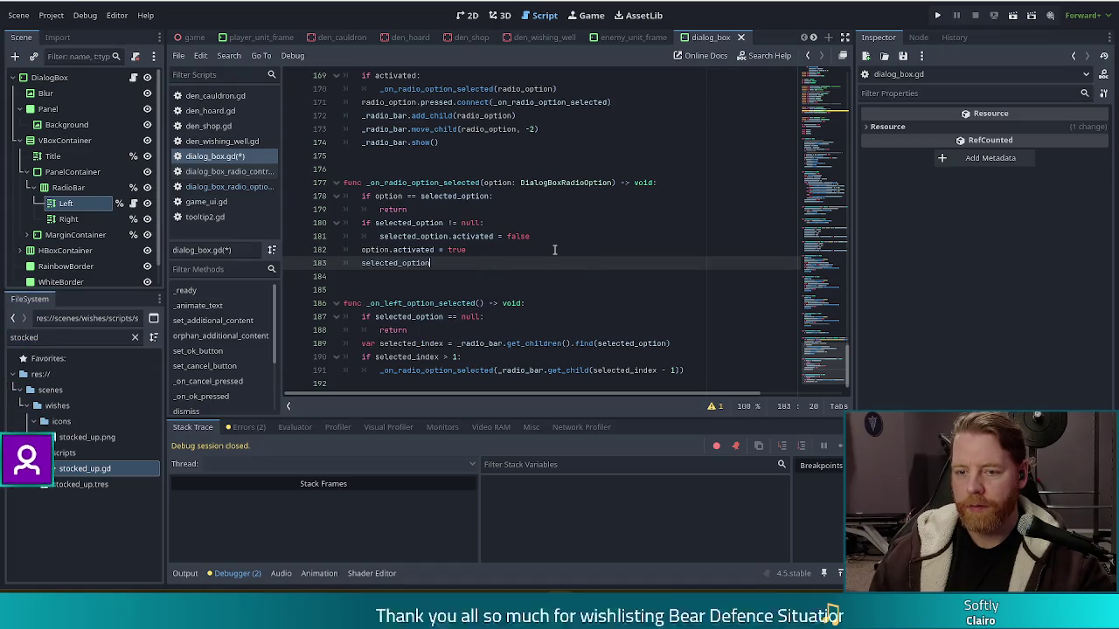
pyautogui.write(' = option')
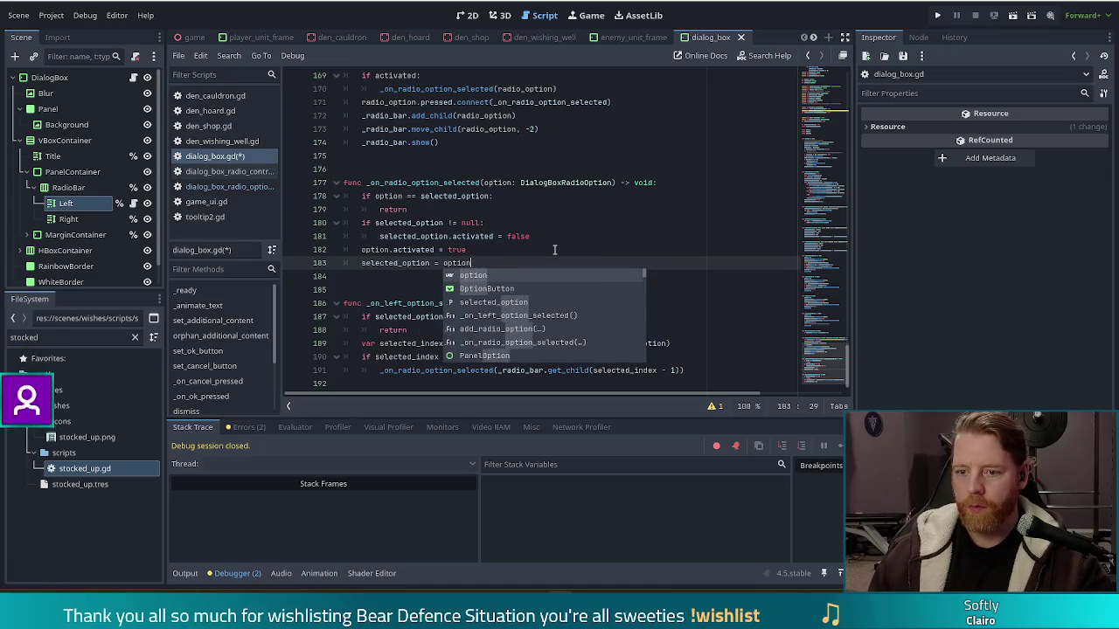
pyautogui.hotkey('ctrl', 's')
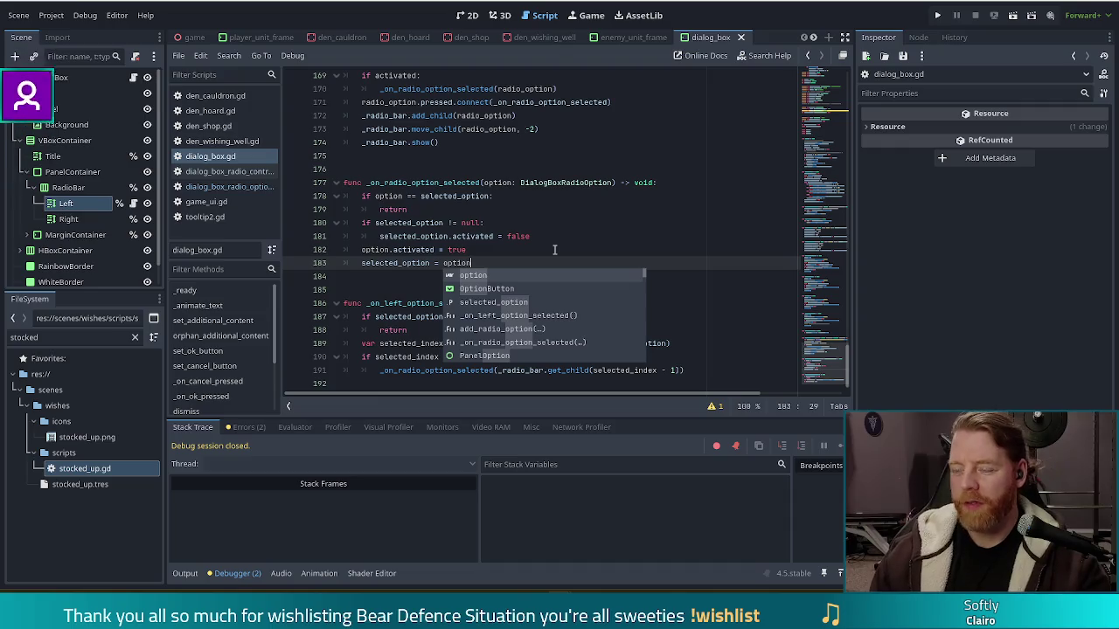
pyautogui.press('Escape')
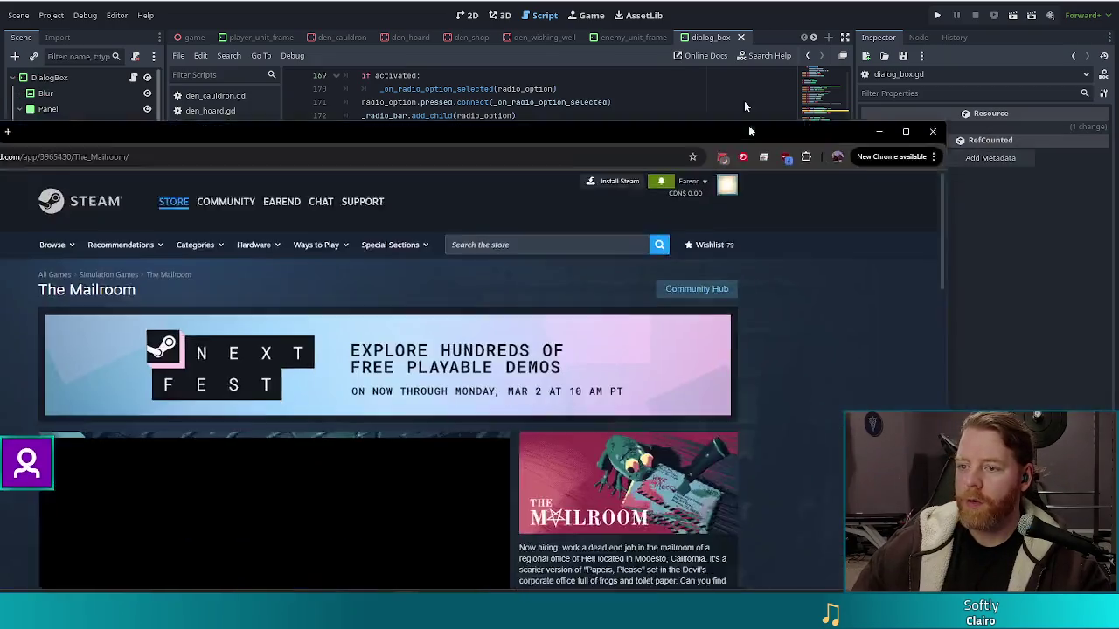
# Scroll to The Mailroom's media viewer and play the gameplay trailer full screen
pyautogui.scroll(-2, 160, 330)
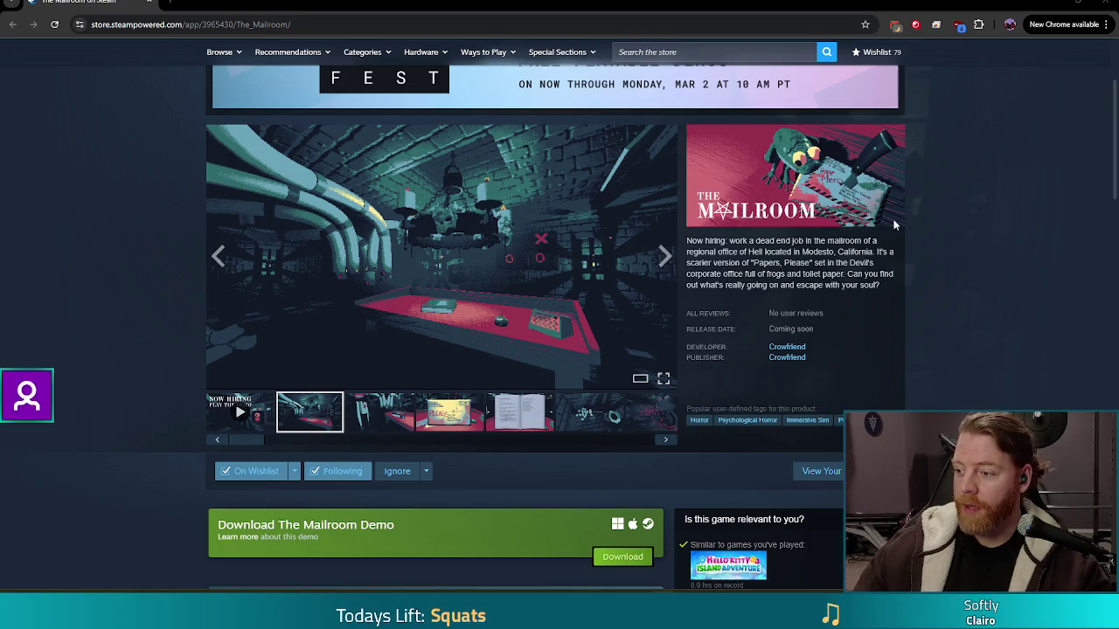
pyautogui.click(244, 416)
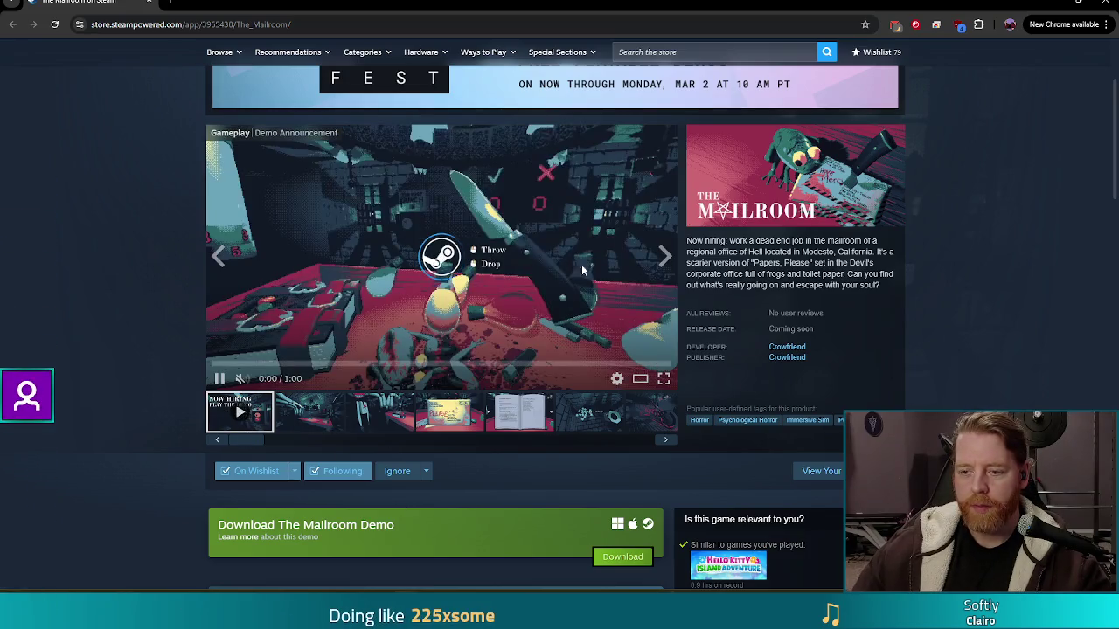
pyautogui.click(663, 380)
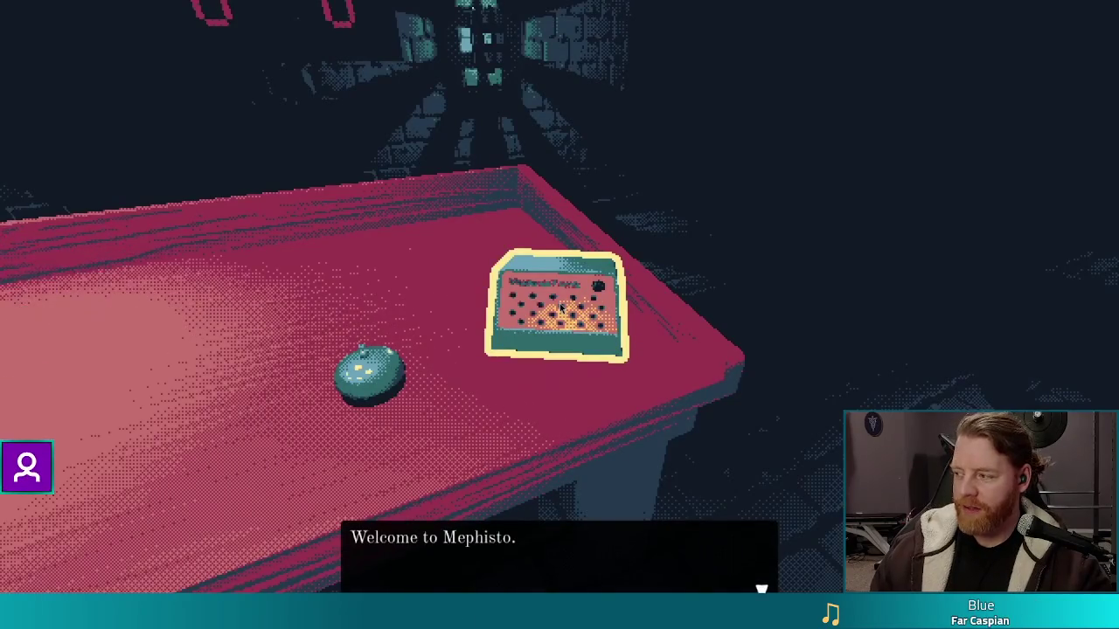
# Start day one in The Mailroom, clock in, and look over the letter and rulebook
pyautogui.click(561, 307)
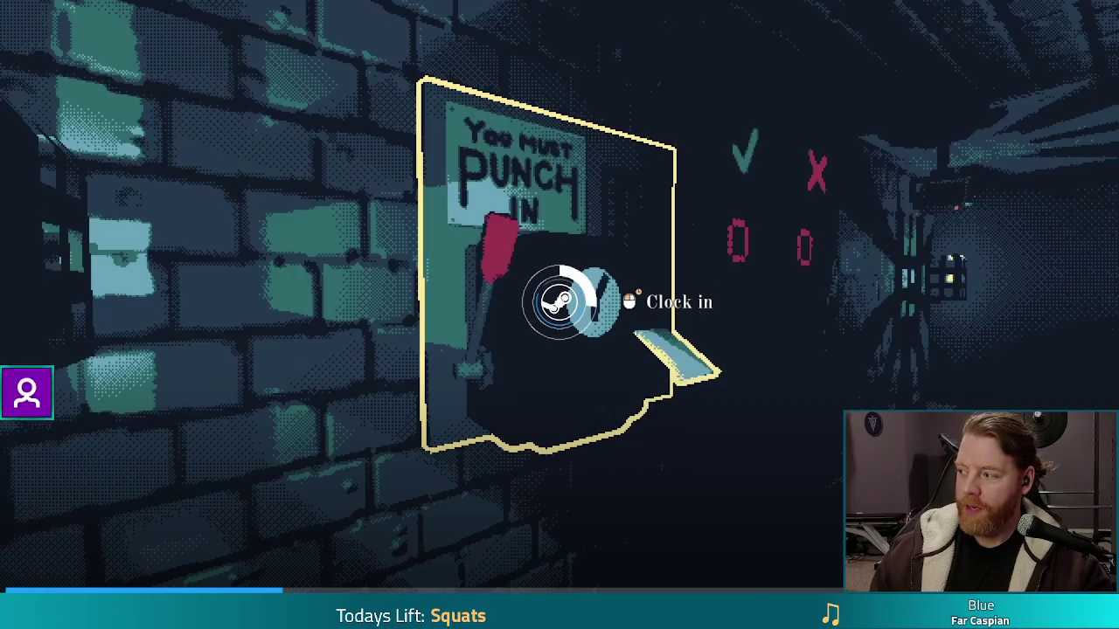
pyautogui.moveTo(559, 301)
pyautogui.mouseDown()
pyautogui.moveTo(545, 300)
pyautogui.moveTo(559, 315)
pyautogui.mouseUp()
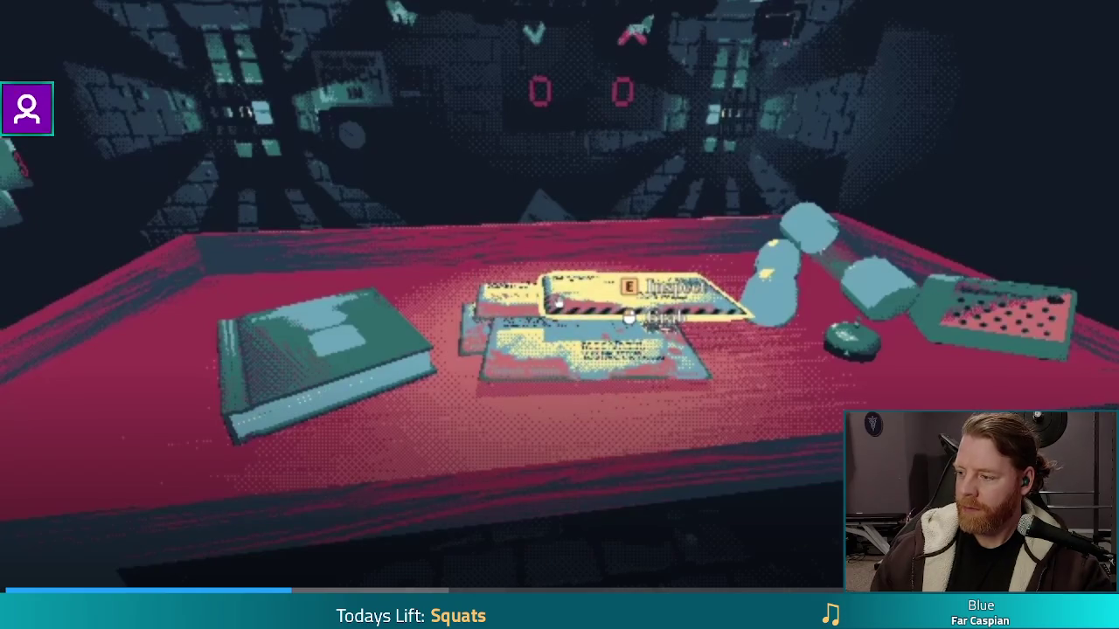
pyautogui.press('e')
pyautogui.press('Tab')
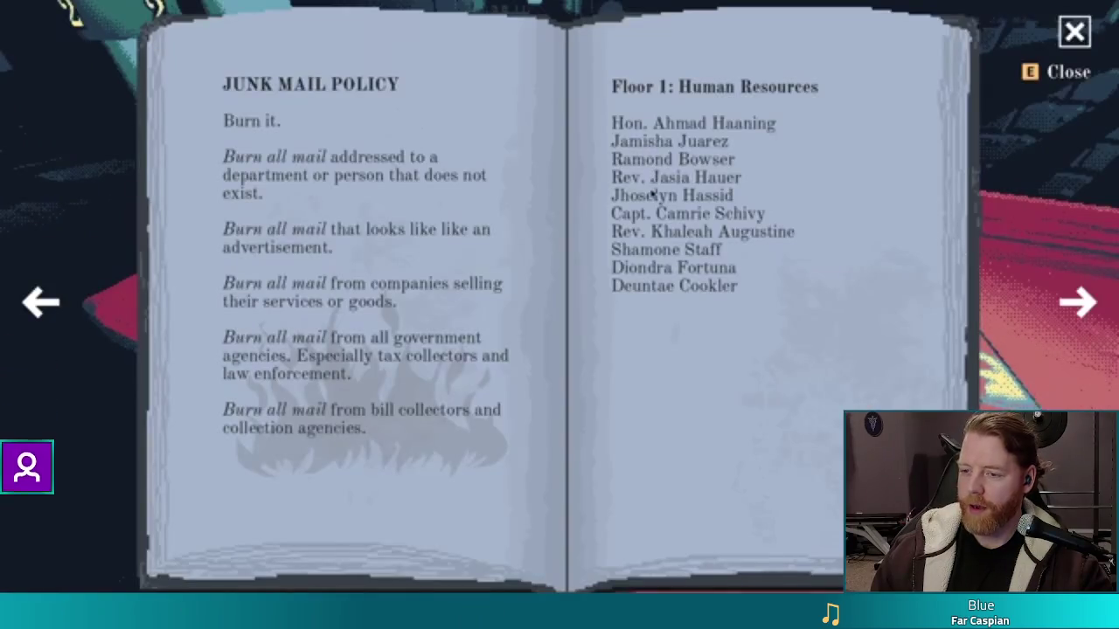
pyautogui.press('d')
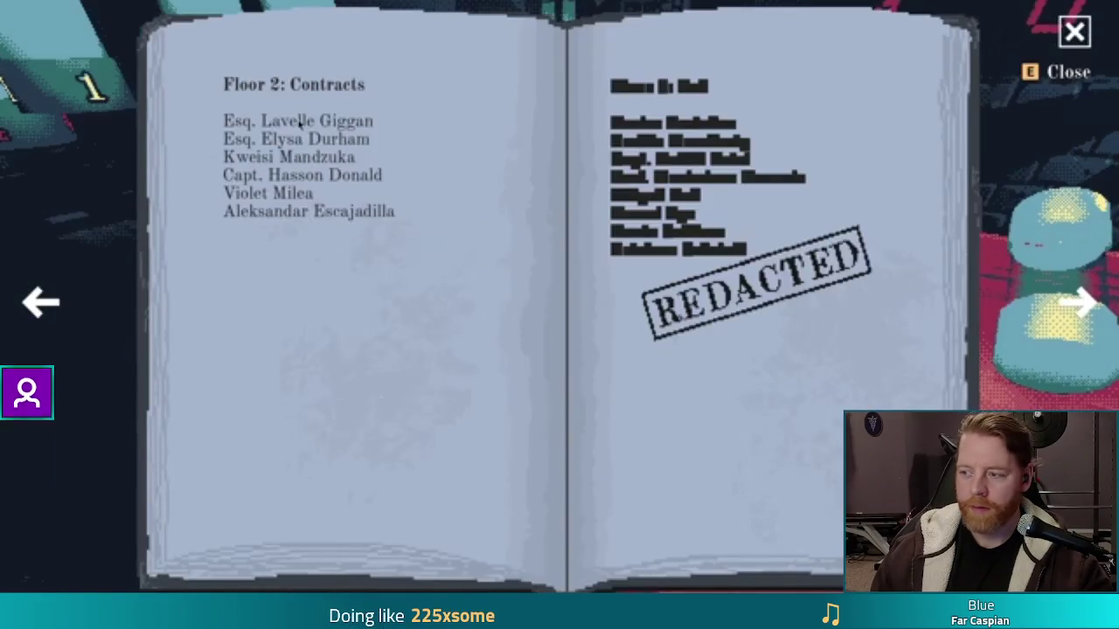
pyautogui.press('e')
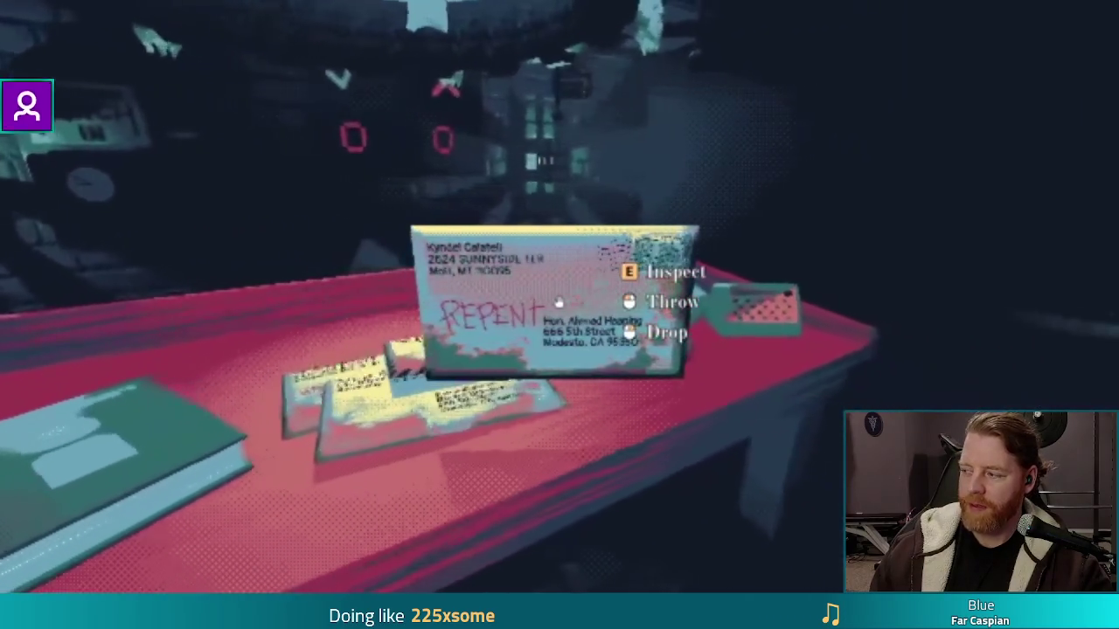
# Continue through the Mailroom interactions, exit fullscreen and return to Godot's dialog_box.gd
pyautogui.click(560, 302)
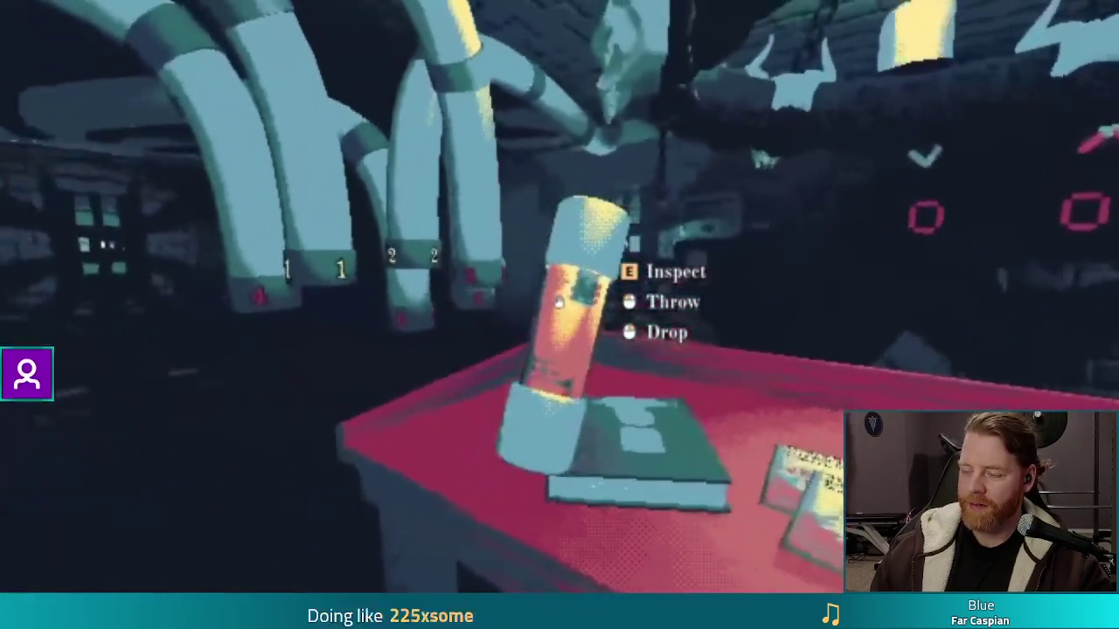
pyautogui.click(560, 302)
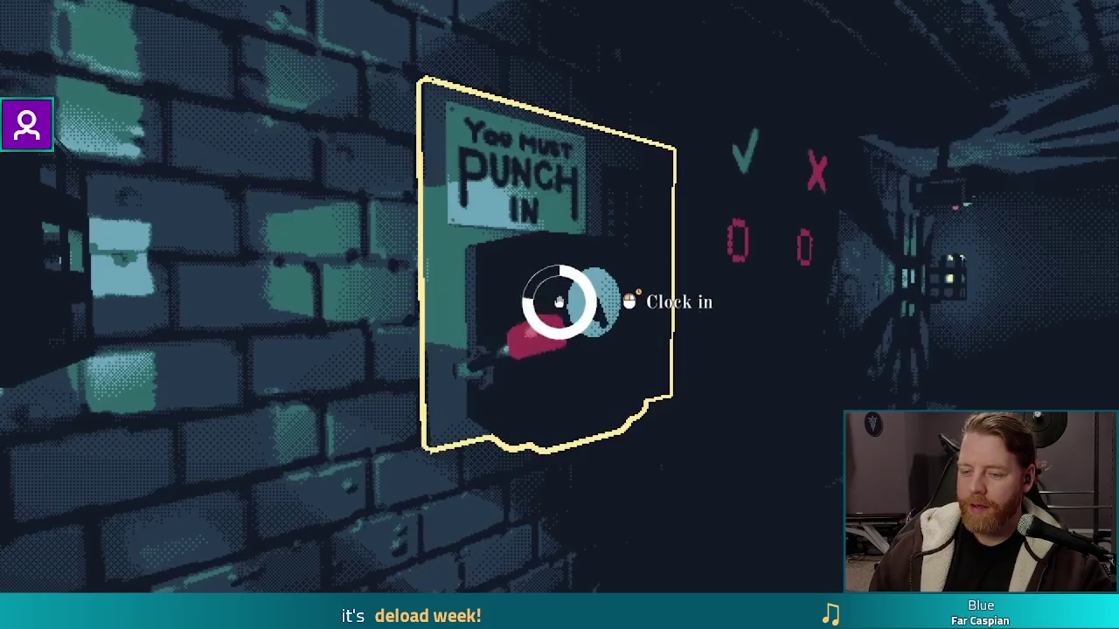
pyautogui.click(559, 302)
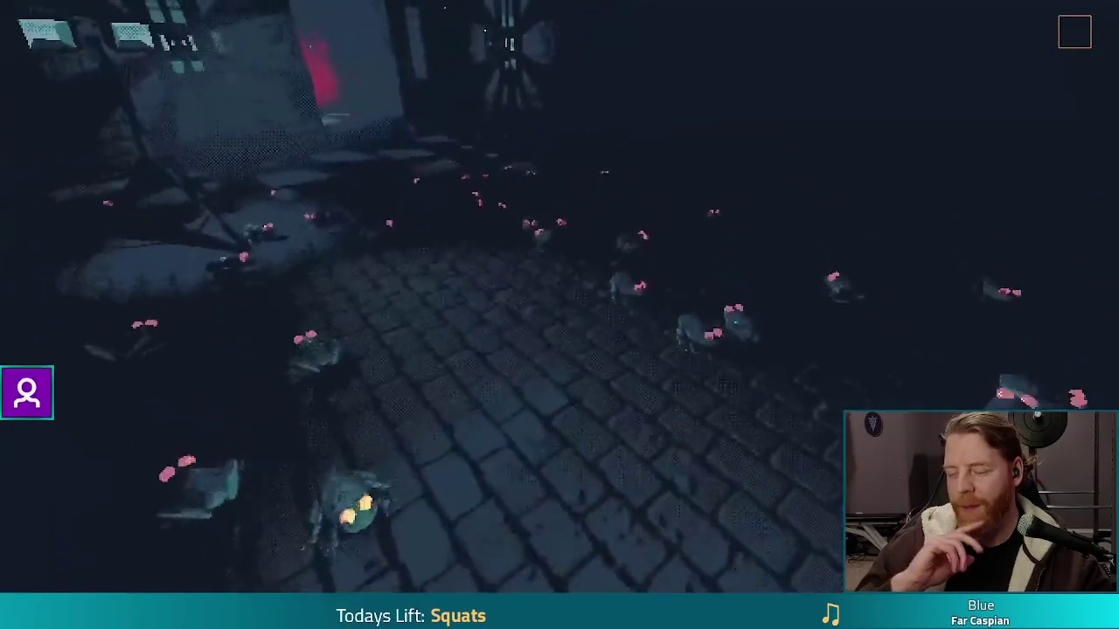
pyautogui.press('e')
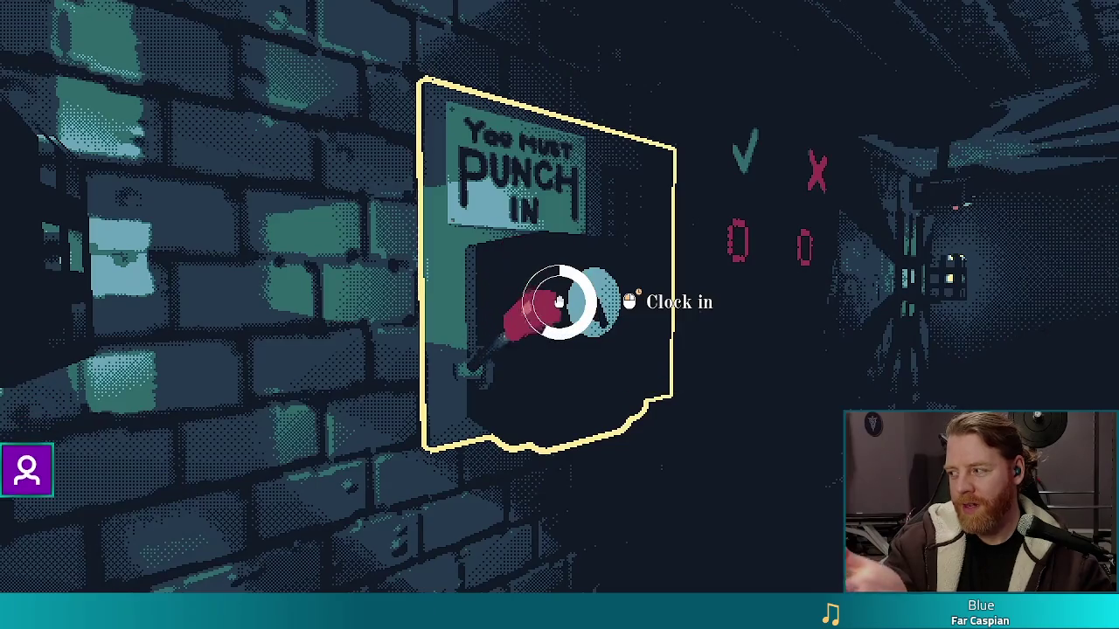
pyautogui.click(559, 301)
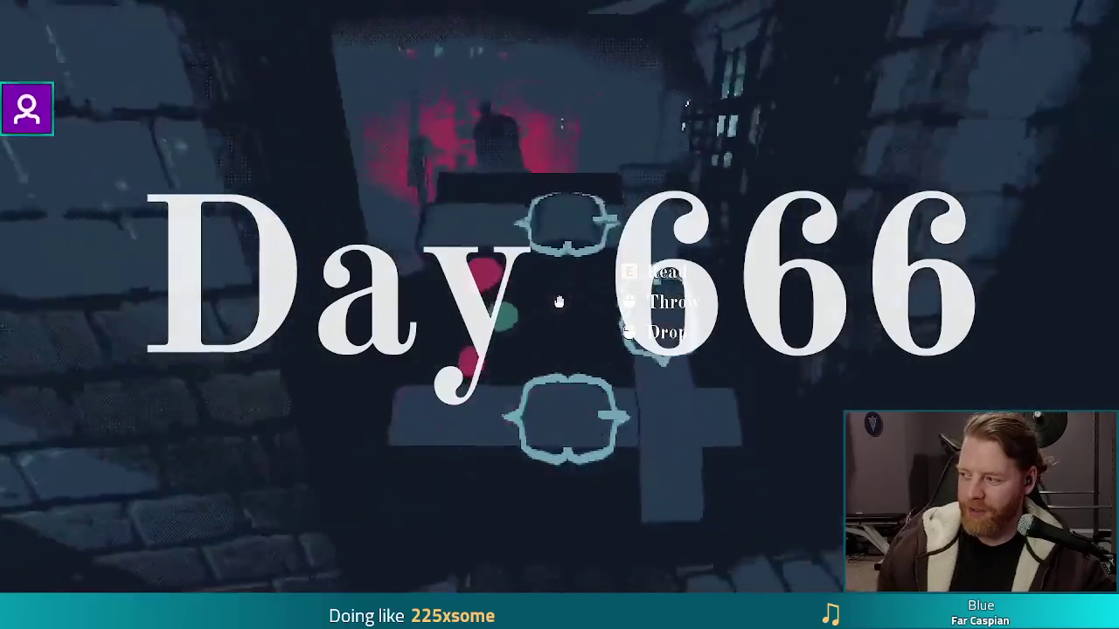
pyautogui.press('e')
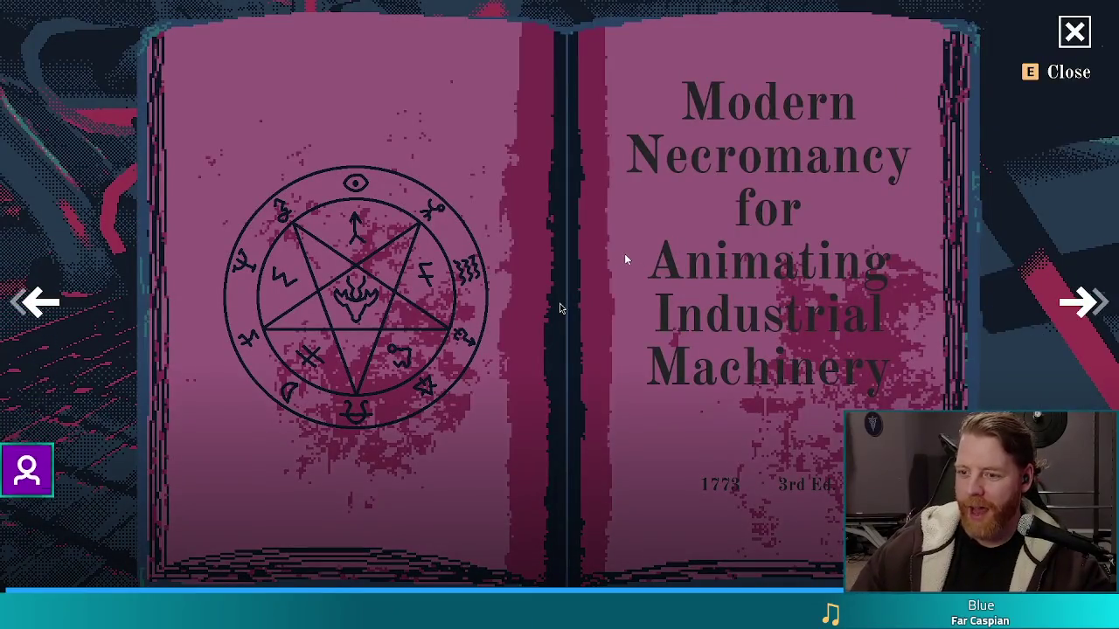
pyautogui.press('e')
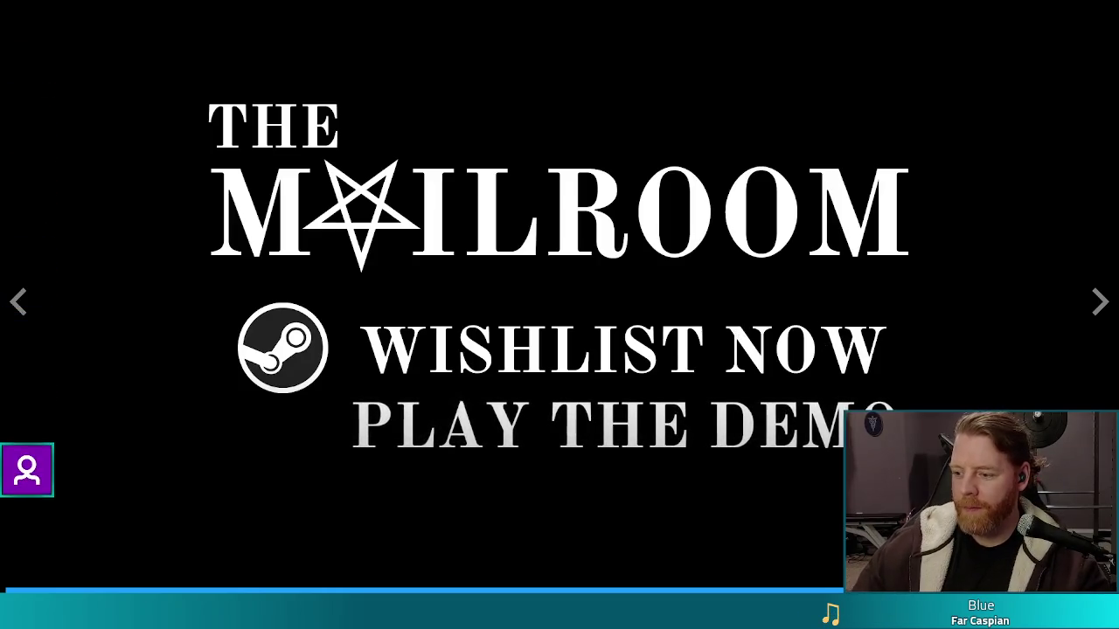
pyautogui.press('Escape')
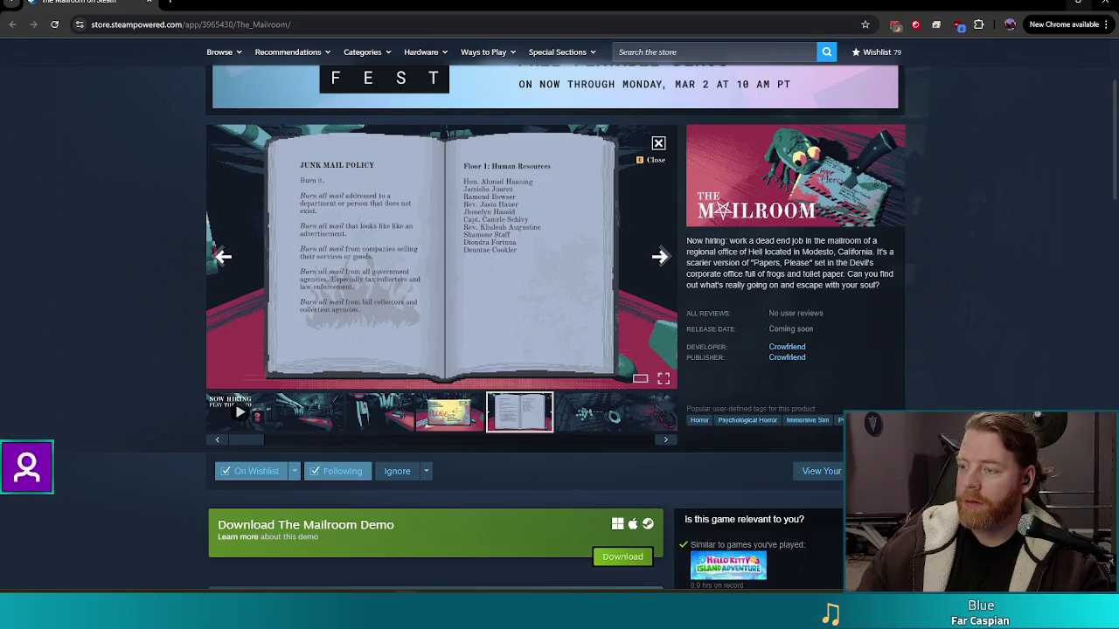
pyautogui.hotkey('alt', 'Tab')
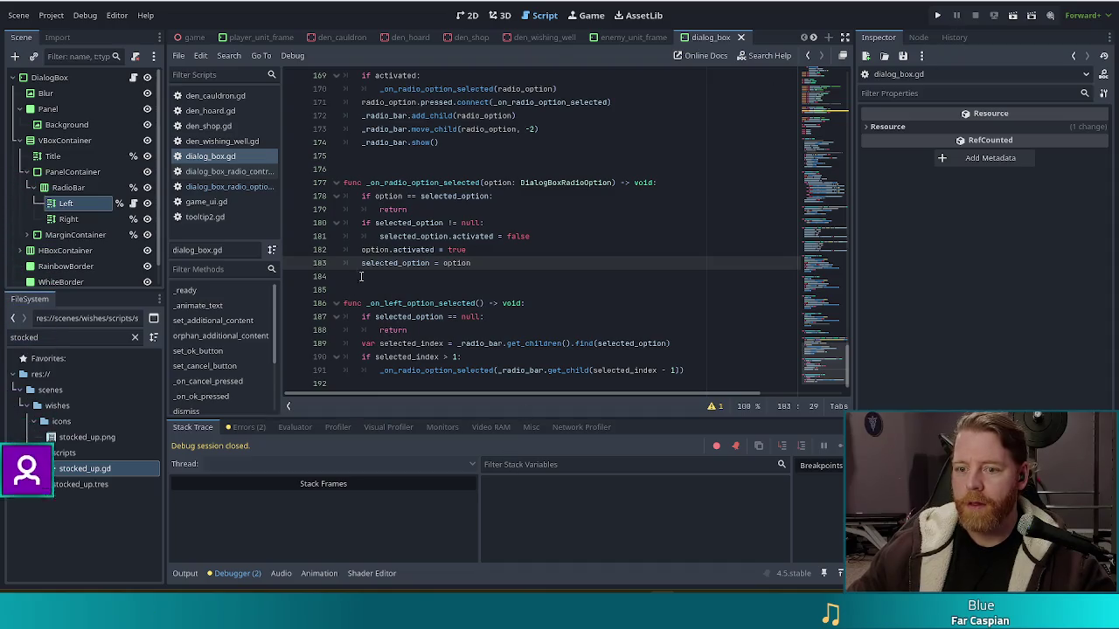
pyautogui.click(465, 332)
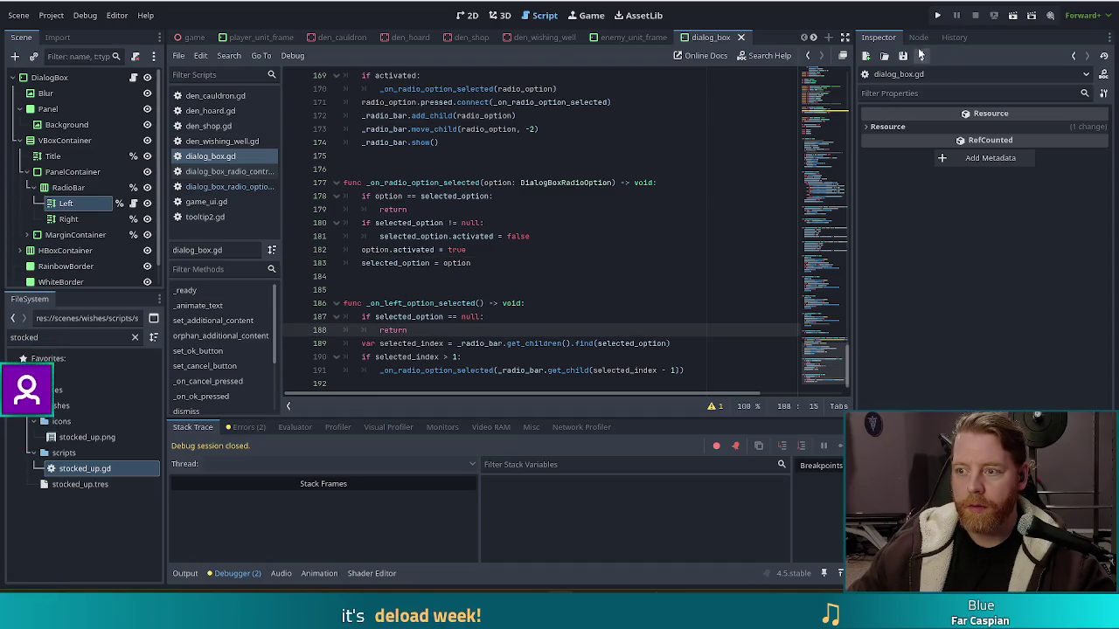
pyautogui.click(938, 17)
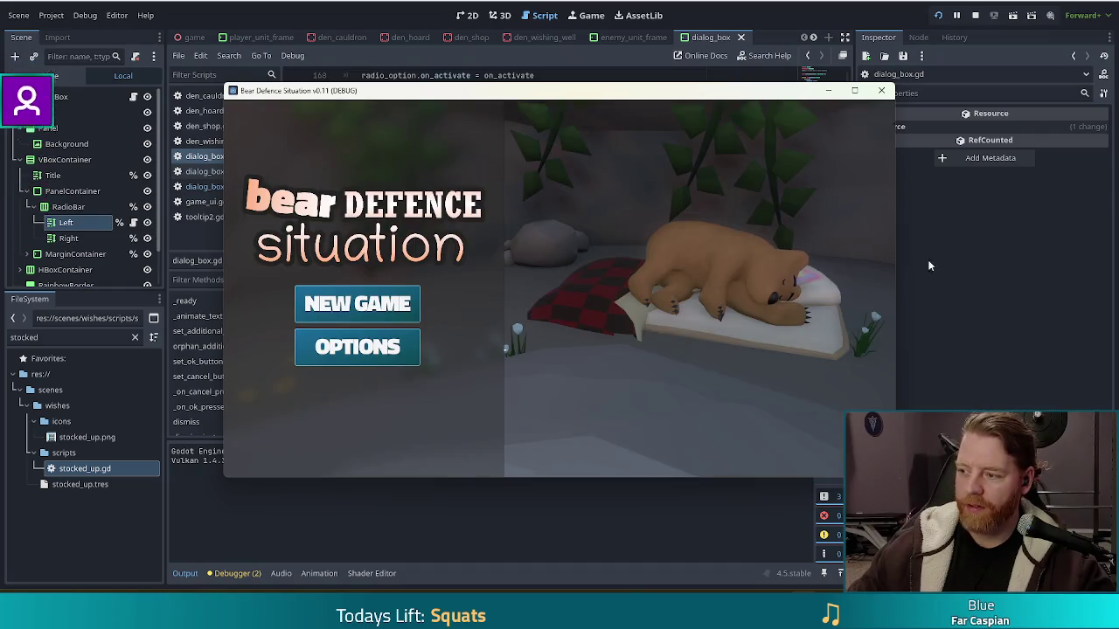
pyautogui.click(361, 304)
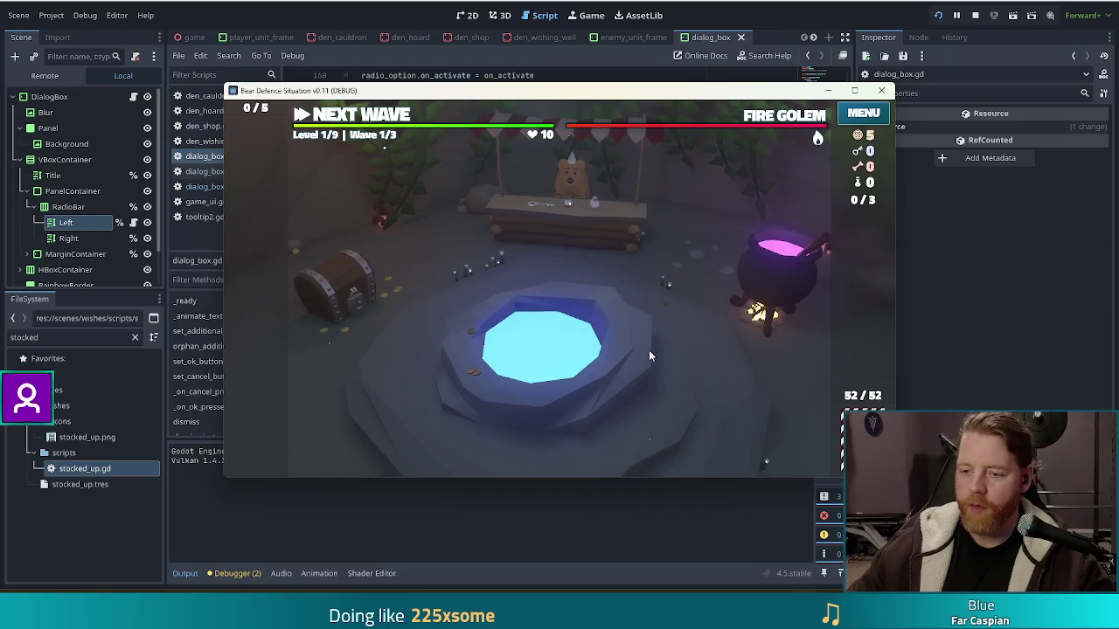
pyautogui.click(648, 350)
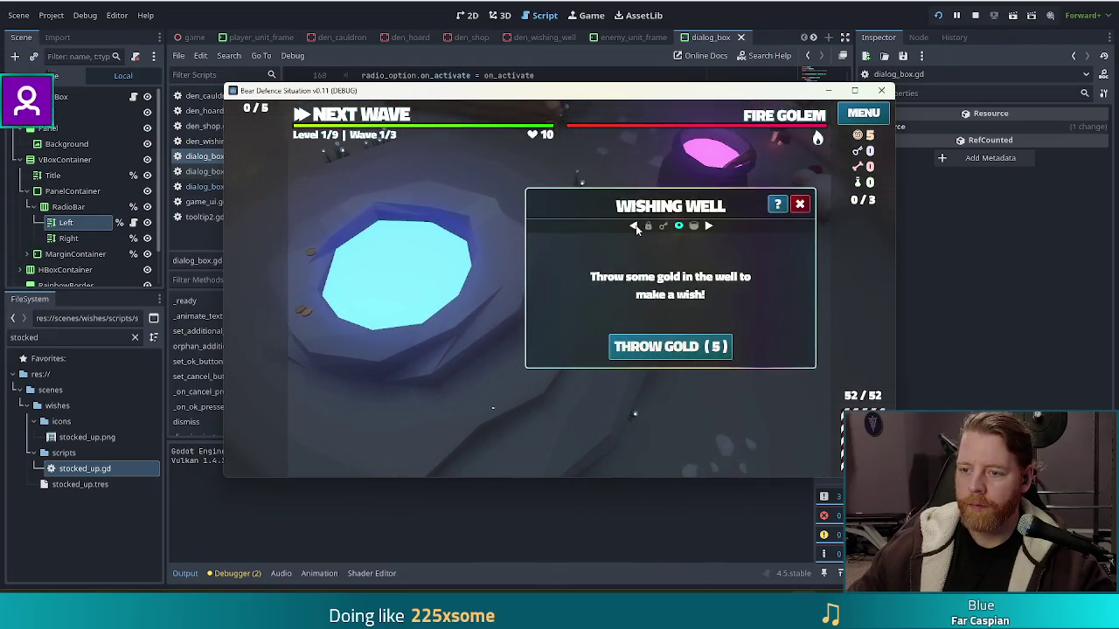
pyautogui.click(635, 225)
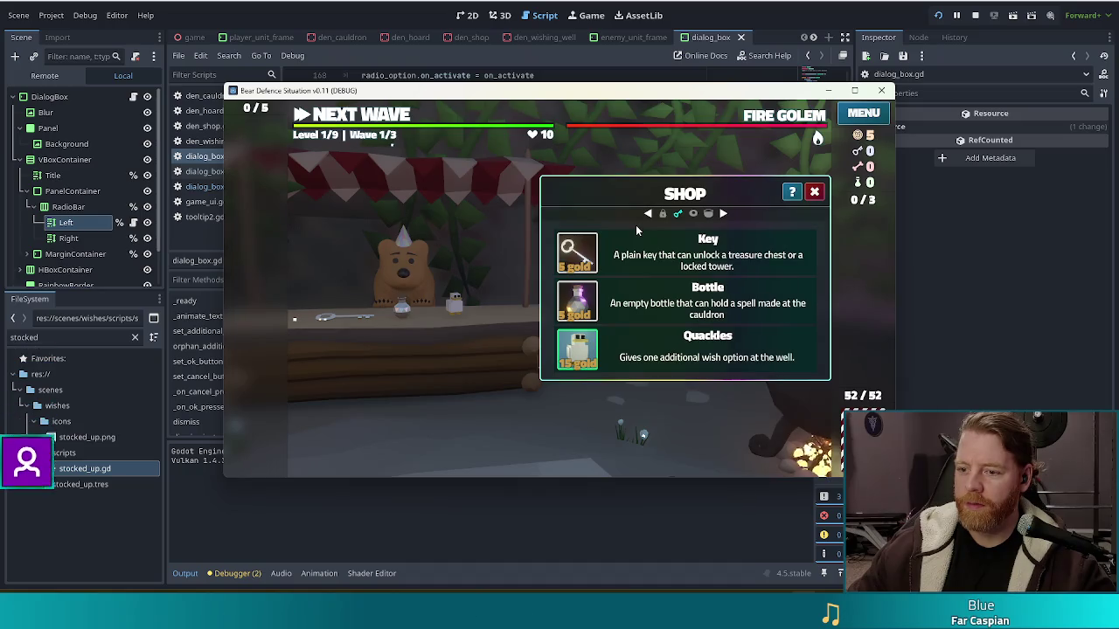
pyautogui.click(646, 213)
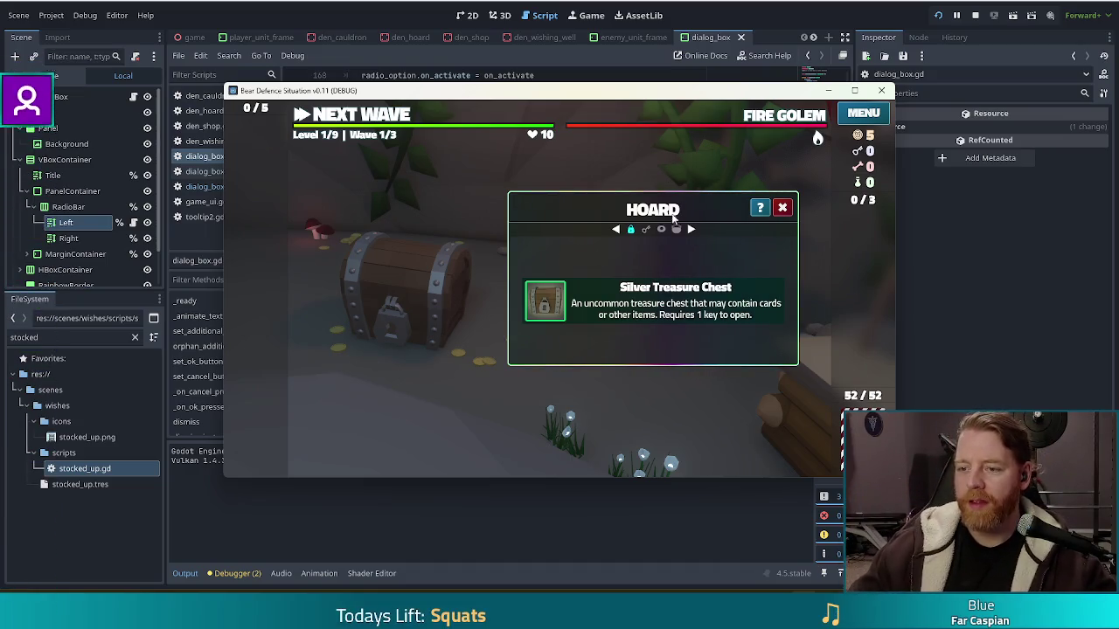
pyautogui.press('F8')
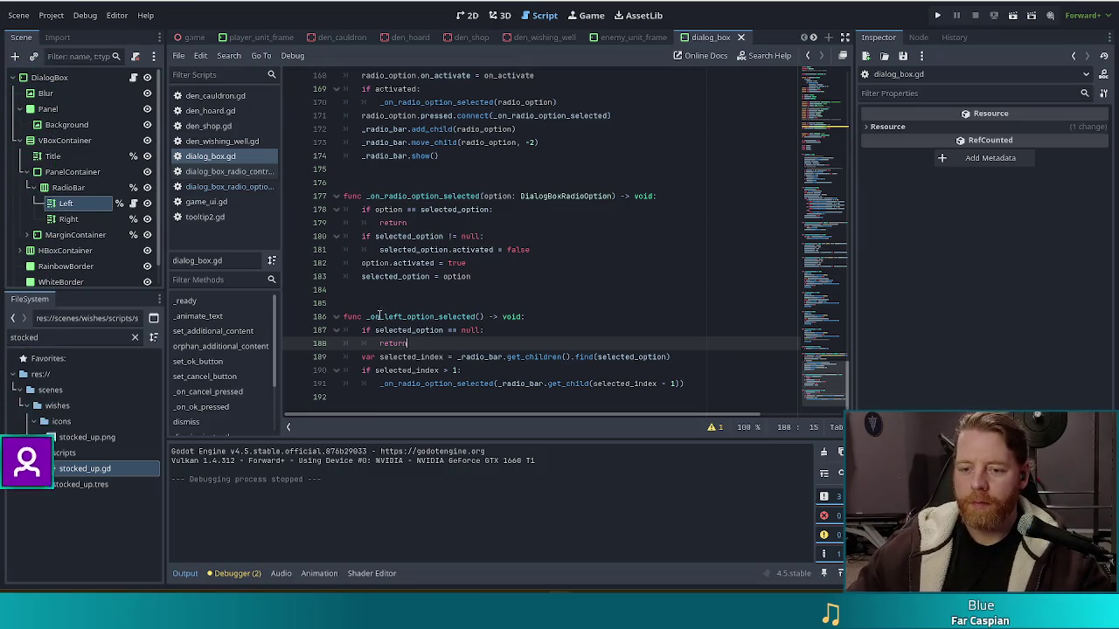
# Duplicate _on_left_option_selected below itself and rename the copy _on_right_option_selected
pyautogui.click(629, 331)
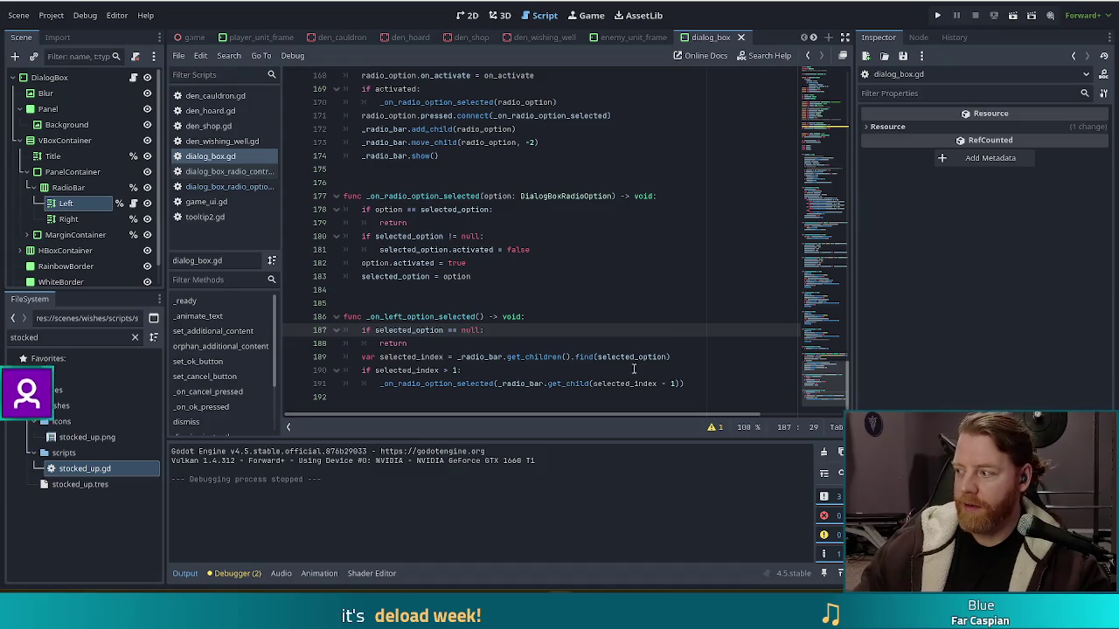
pyautogui.click(545, 329)
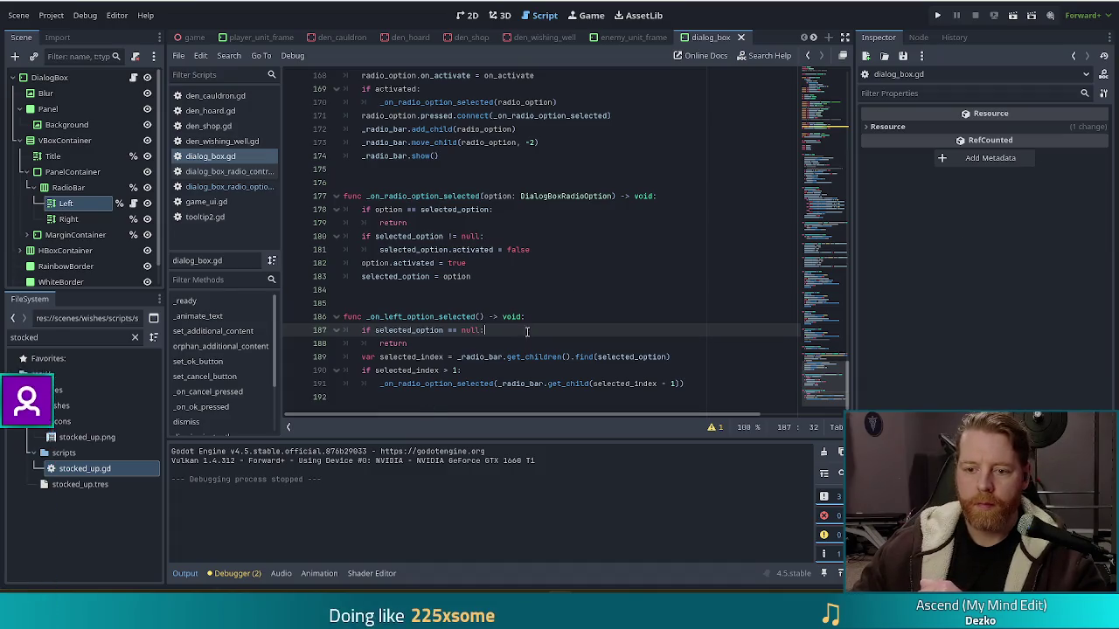
pyautogui.moveTo(710, 379); pyautogui.dragTo(706, 276)
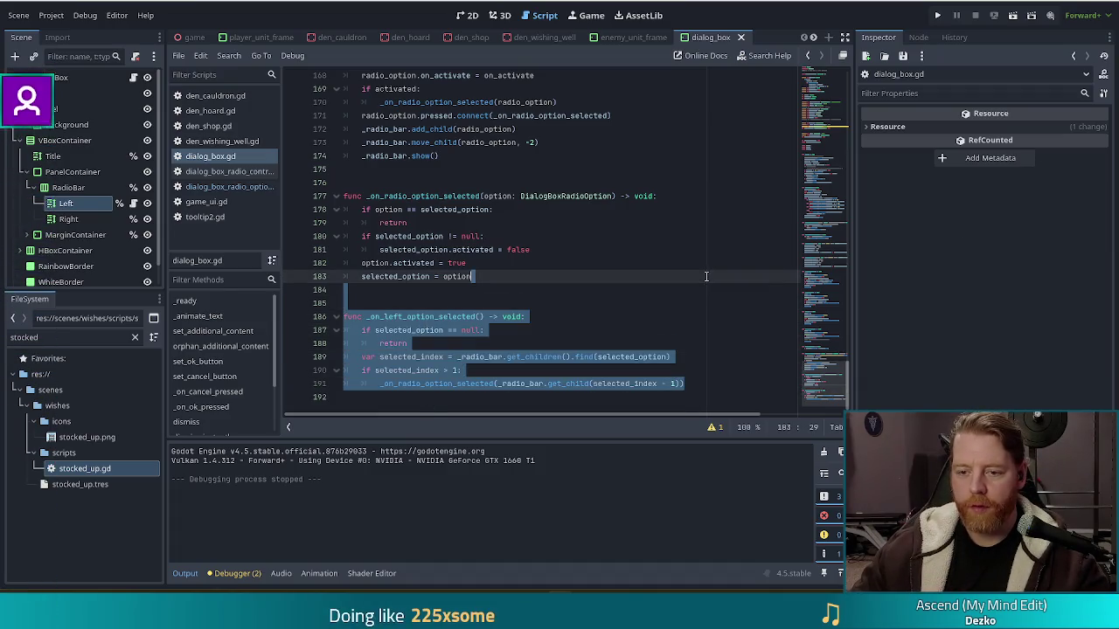
pyautogui.hotkey('ctrl', 'c')
pyautogui.click(707, 383)
pyautogui.hotkey('ctrl', 'v')
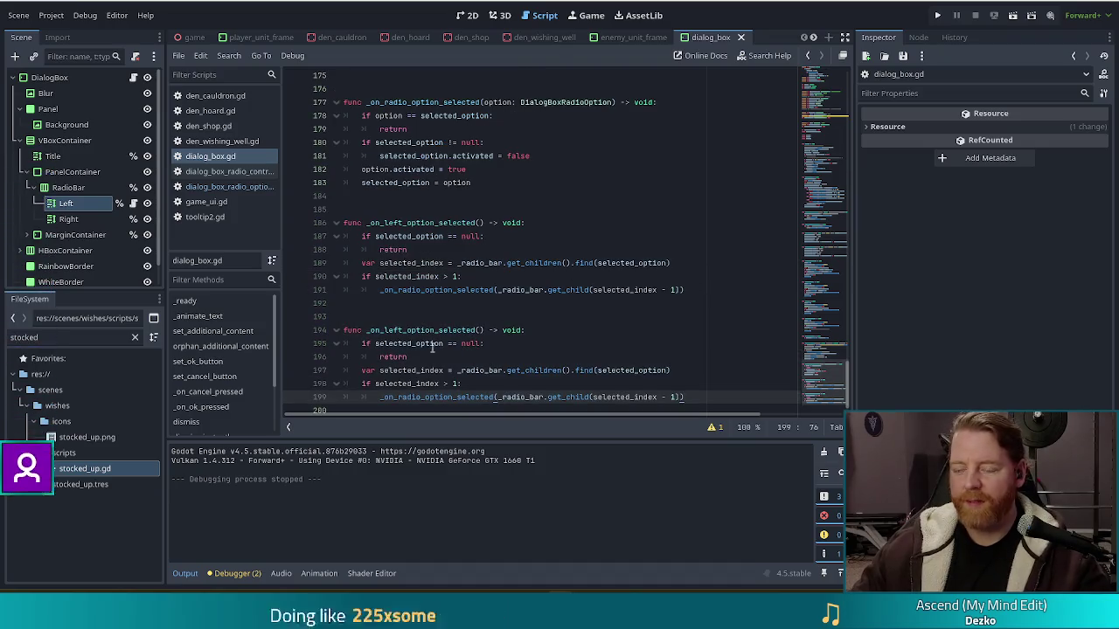
pyautogui.click(403, 331)
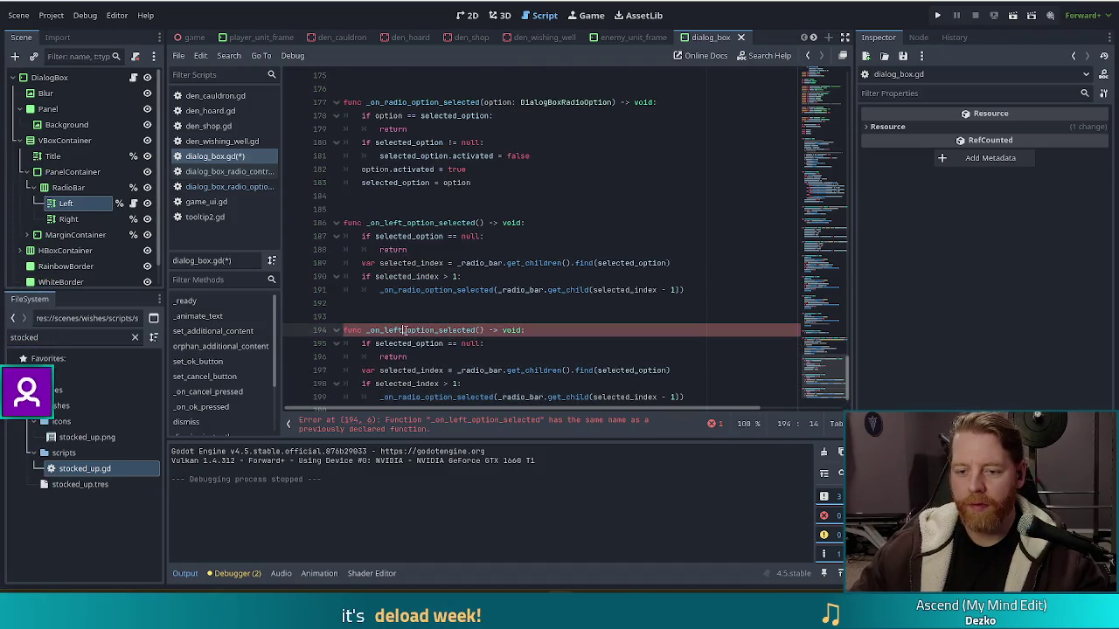
pyautogui.press('BackSpace')
pyautogui.press('BackSpace')
pyautogui.press('BackSpace')
pyautogui.write('right')
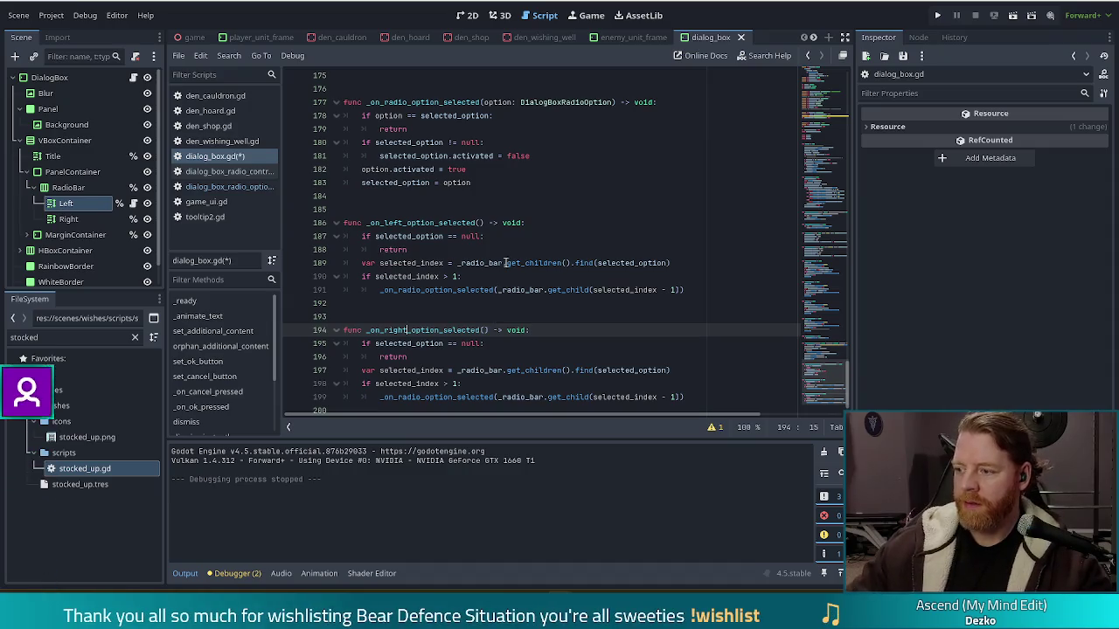
# In the copy's index check on line 198, replace the greater-than-1 test with less than _radio_bar
pyautogui.click(527, 358)
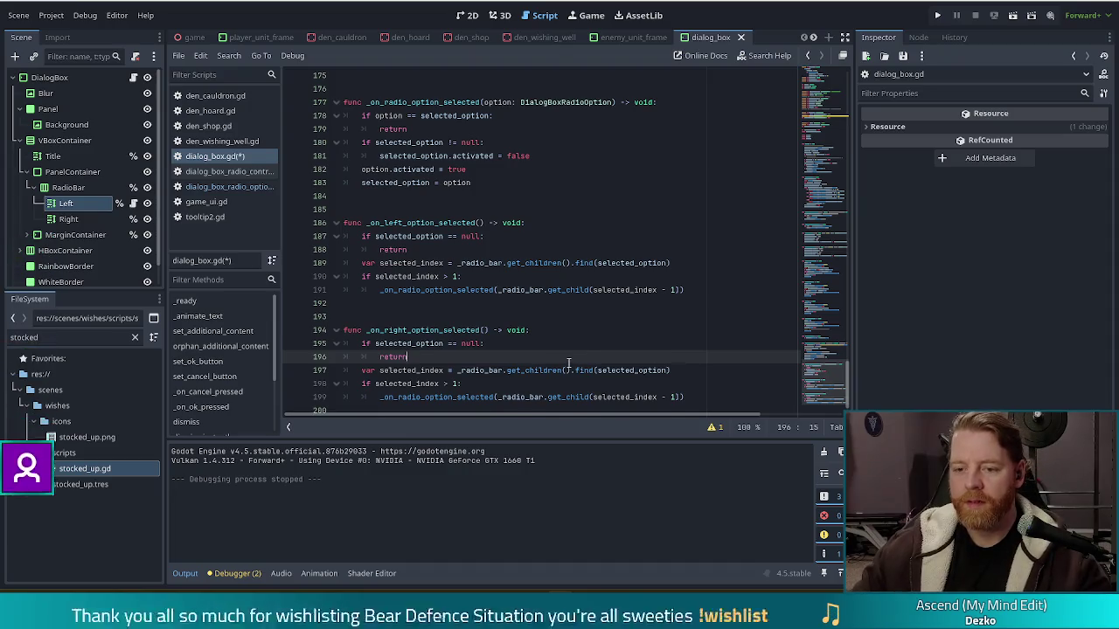
pyautogui.scroll(-1, 493, 353)
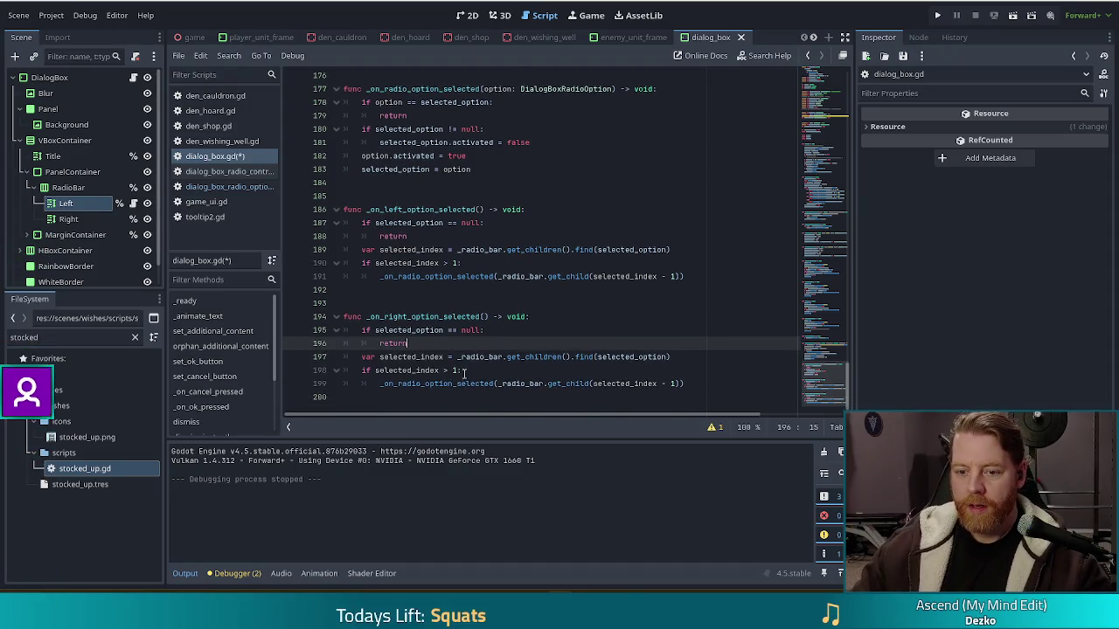
pyautogui.doubleClick(454, 370)
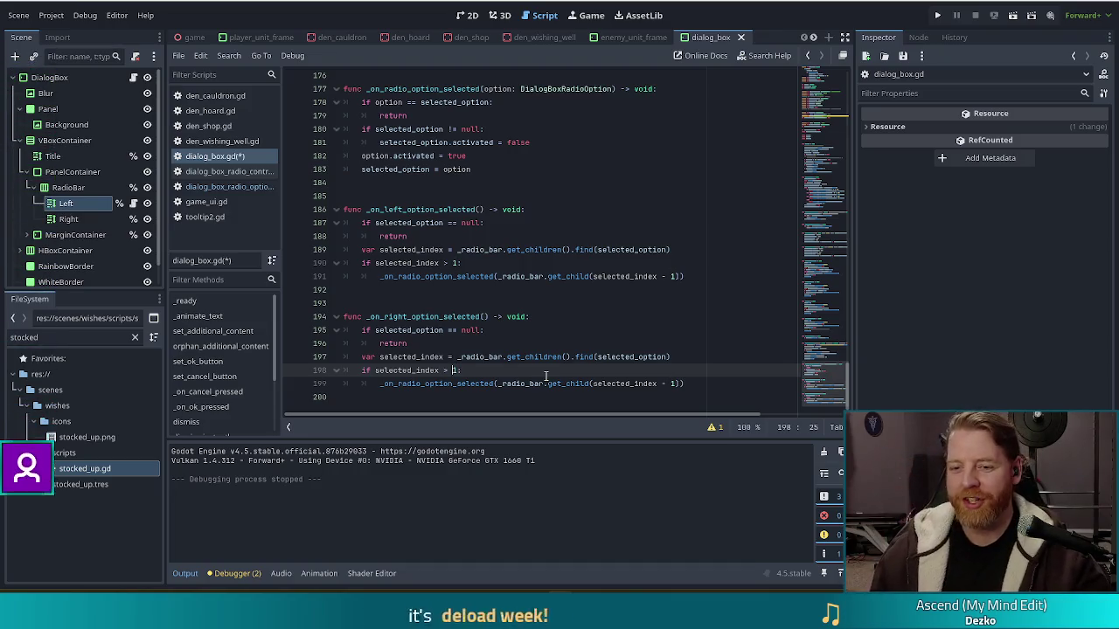
pyautogui.press('Left')
pyautogui.press('Left')
pyautogui.press('BackSpace')
pyautogui.write('<')
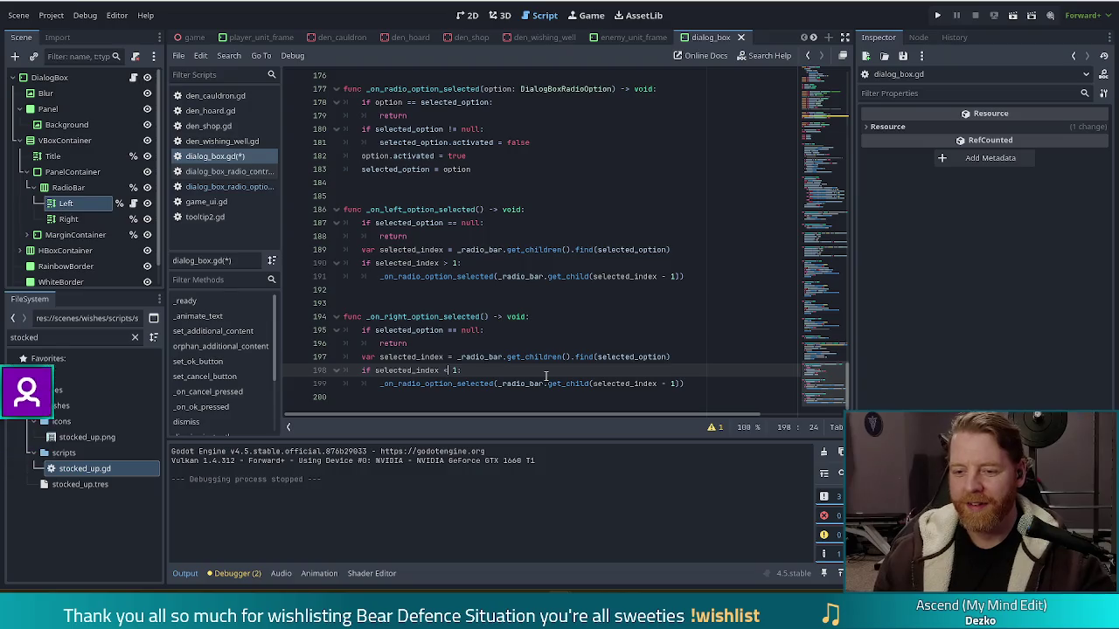
pyautogui.press('BackSpace')
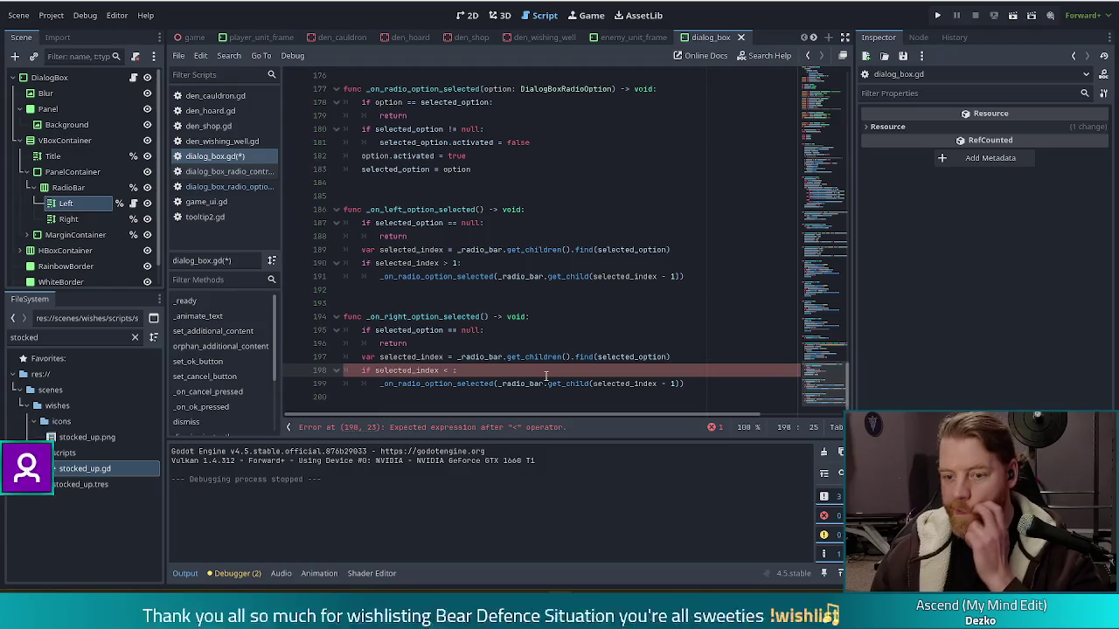
pyautogui.write('_')
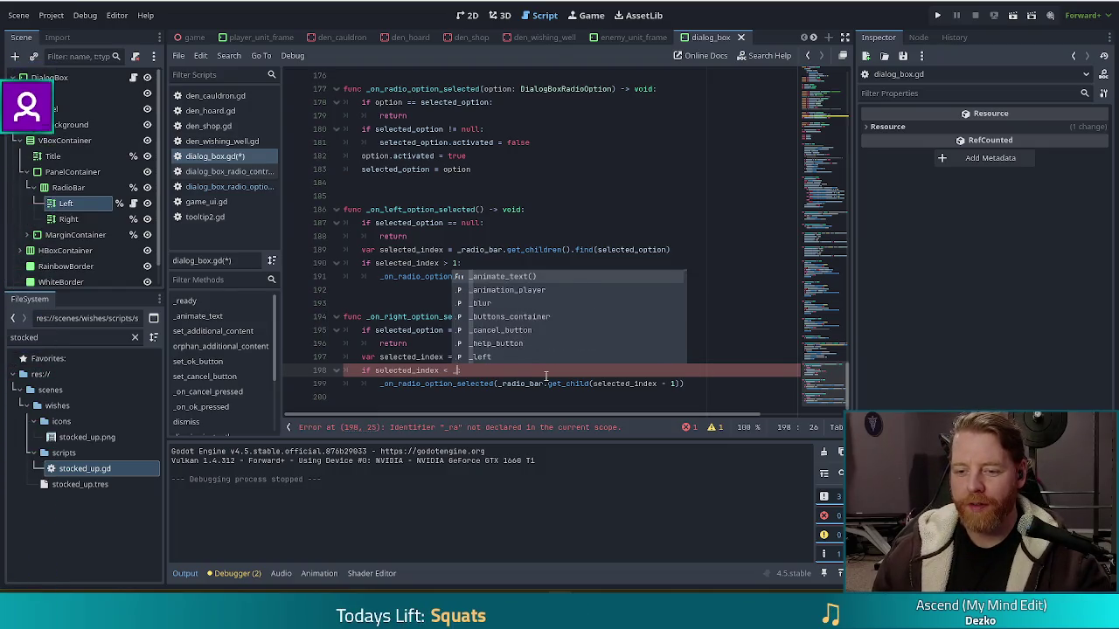
pyautogui.write('ra:')
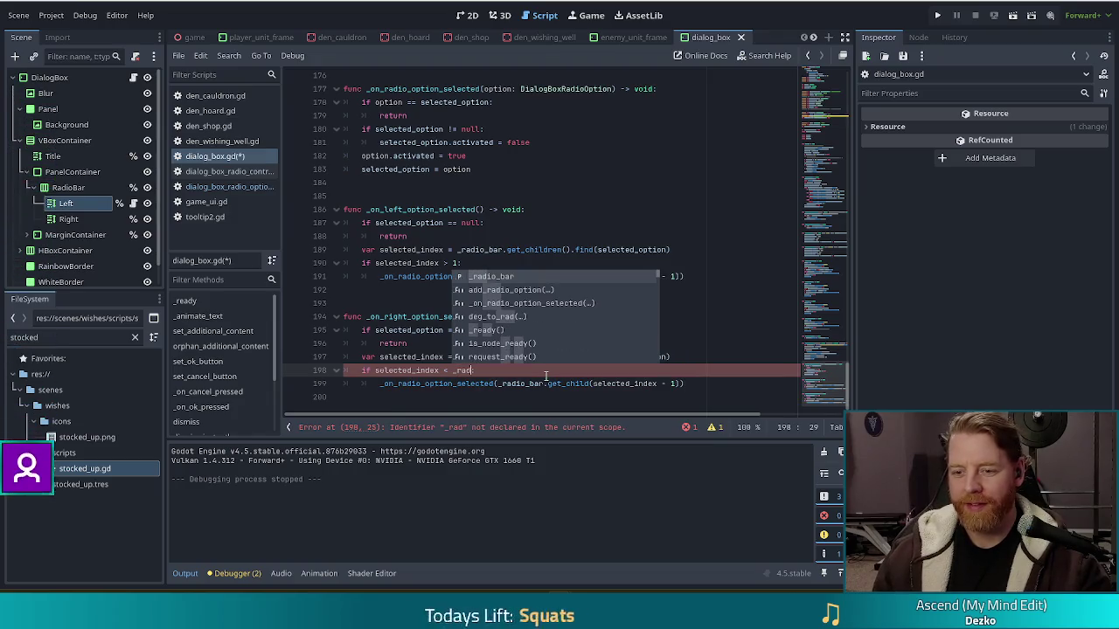
pyautogui.press('Return')
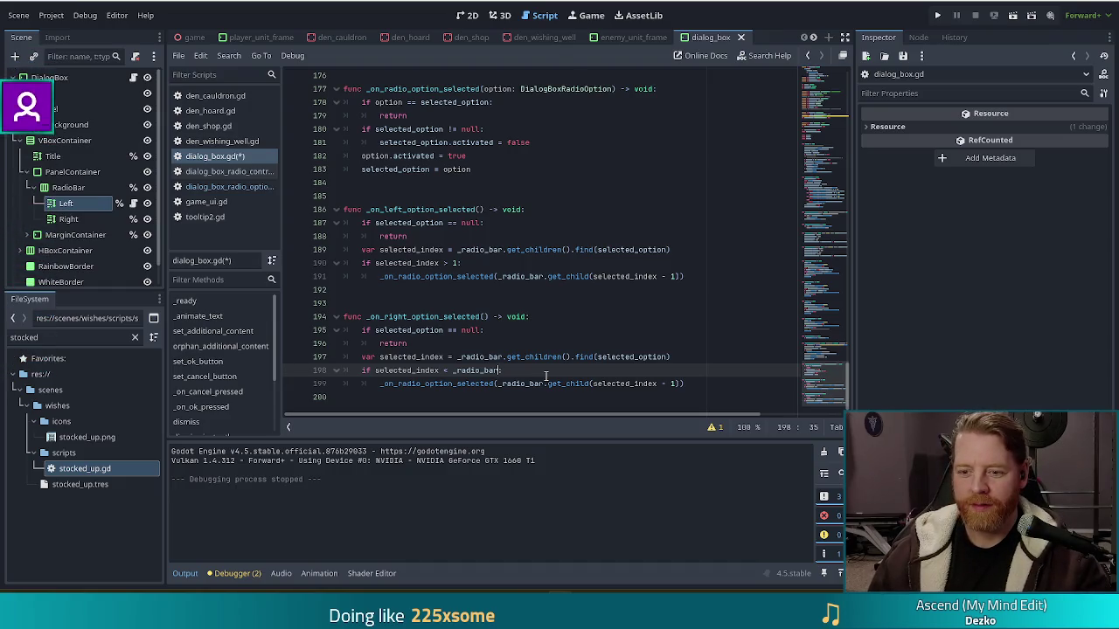
# Complete the bound as _radio_bar.get_child_count() - 2 and save dialog_box.gd
pyautogui.write('.get')
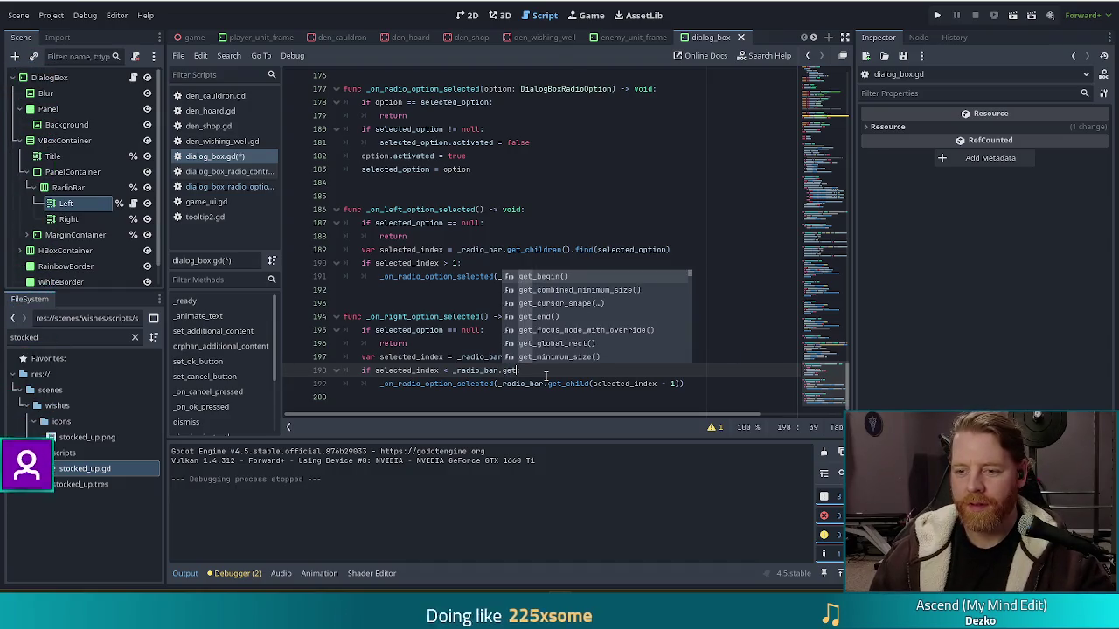
pyautogui.write('_chi')
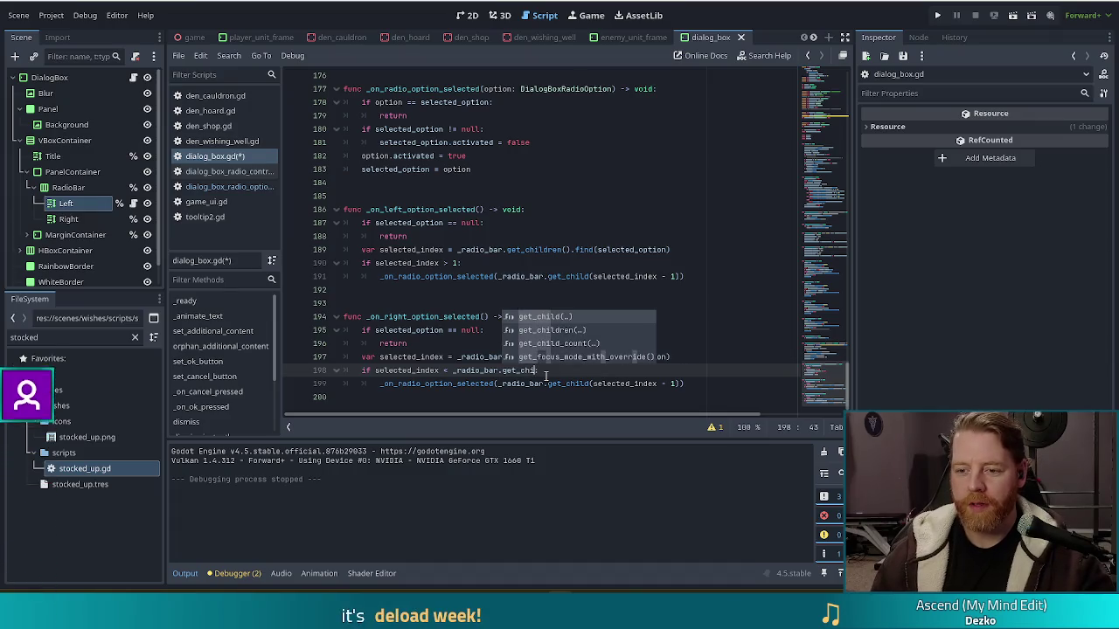
pyautogui.press('Down')
pyautogui.press('Down')
pyautogui.press('Return')
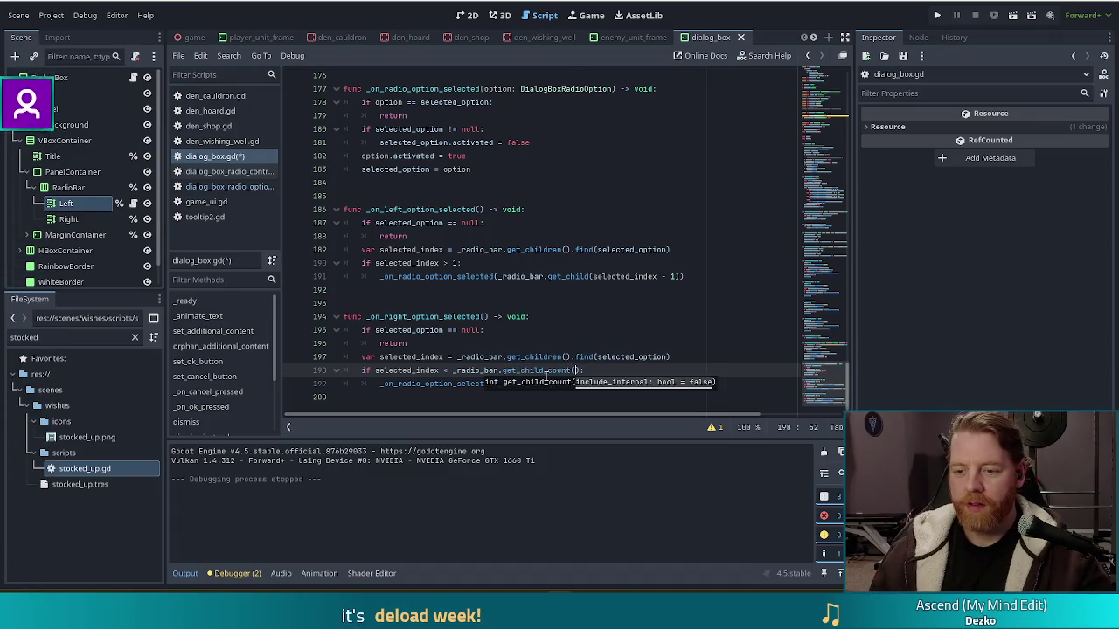
pyautogui.write('- 2')
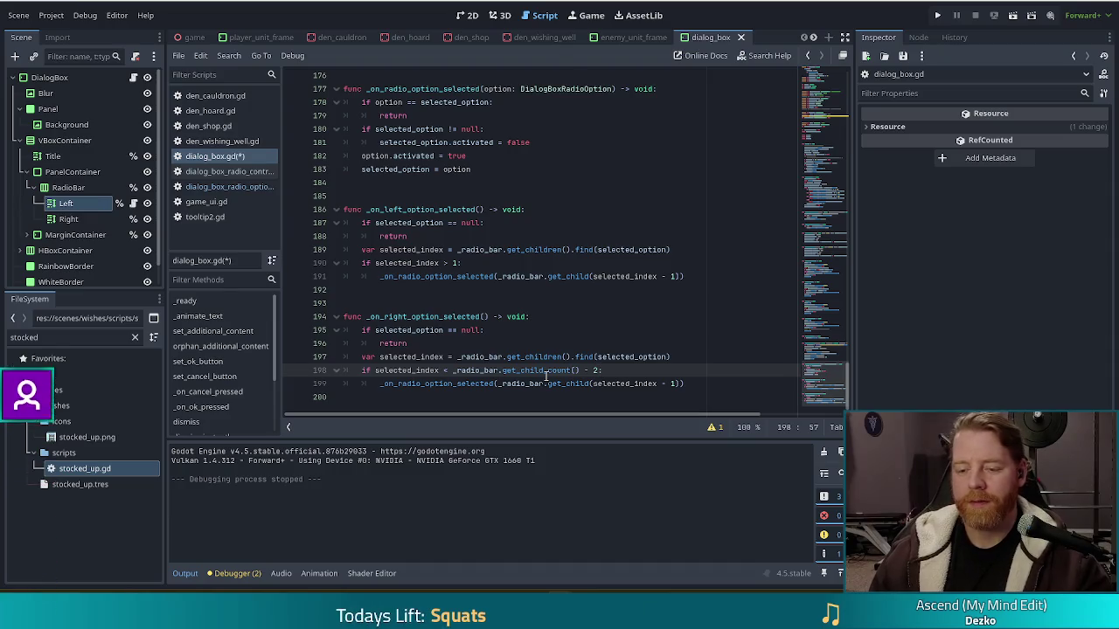
pyautogui.hotkey('ctrl', 's')
pyautogui.click(570, 371)
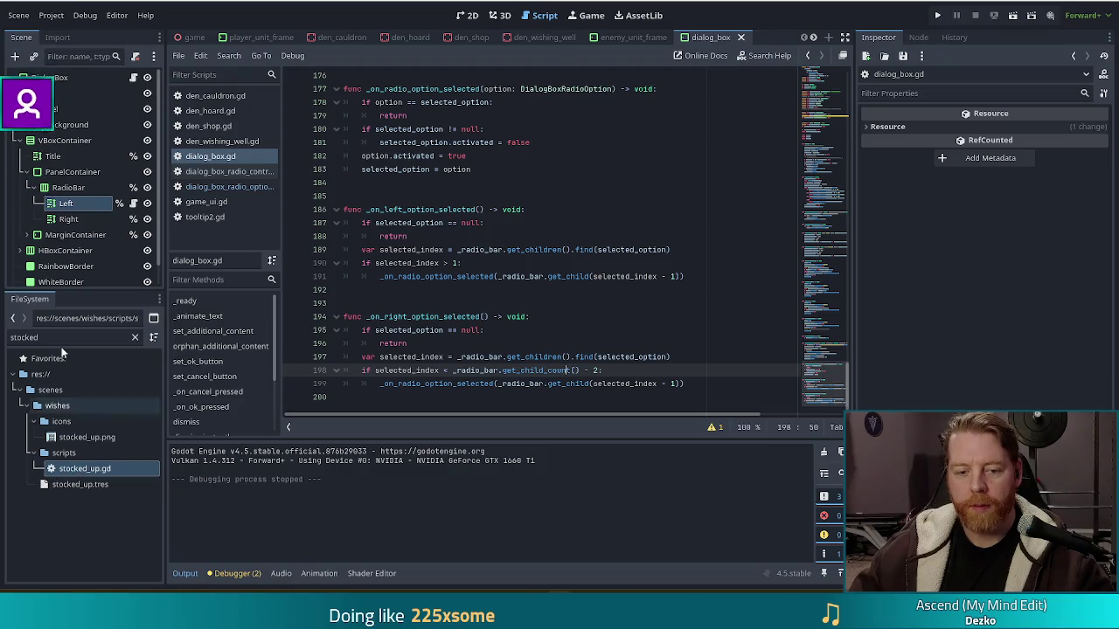
pyautogui.click(70, 219)
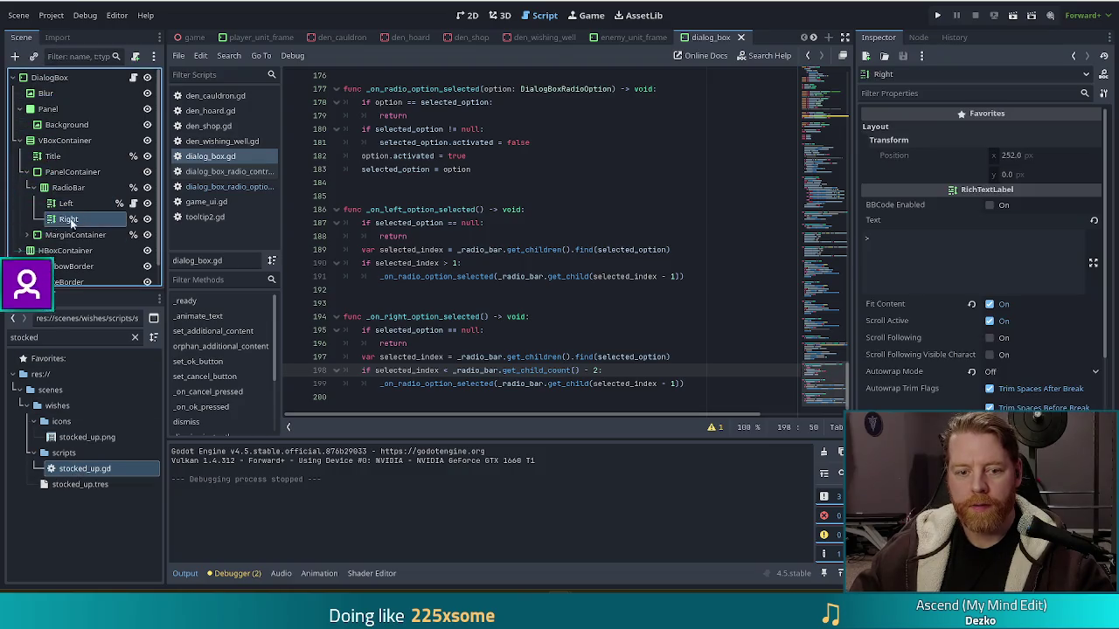
# Filter FileSystem by 'dialo' and attach dialog_box_radio_control.gd to the Right node
pyautogui.doubleClick(102, 335)
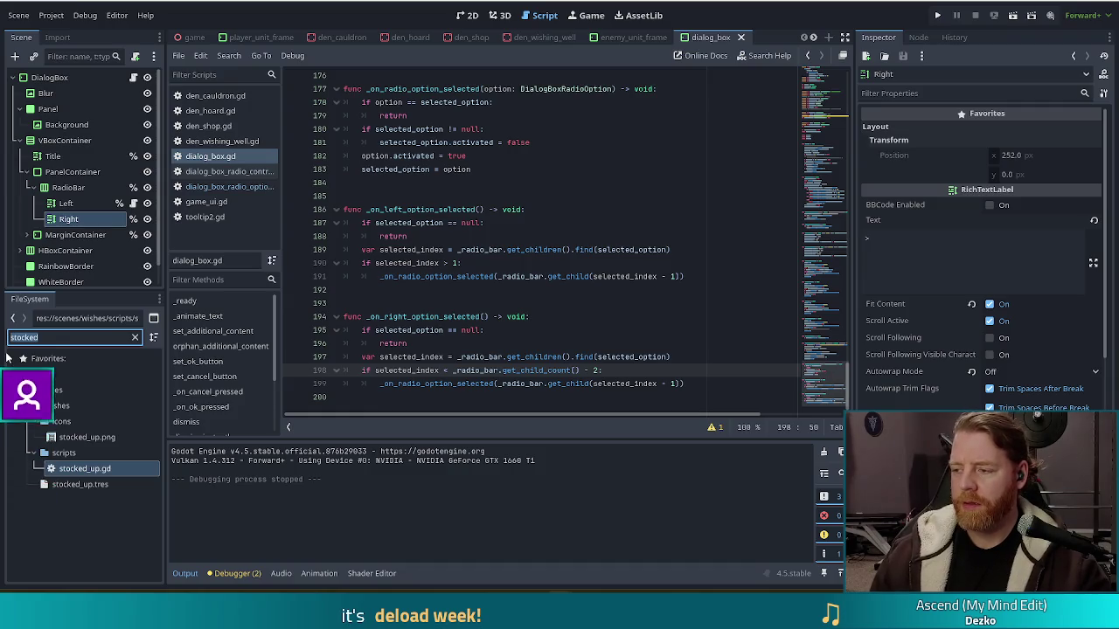
pyautogui.write('dialo')
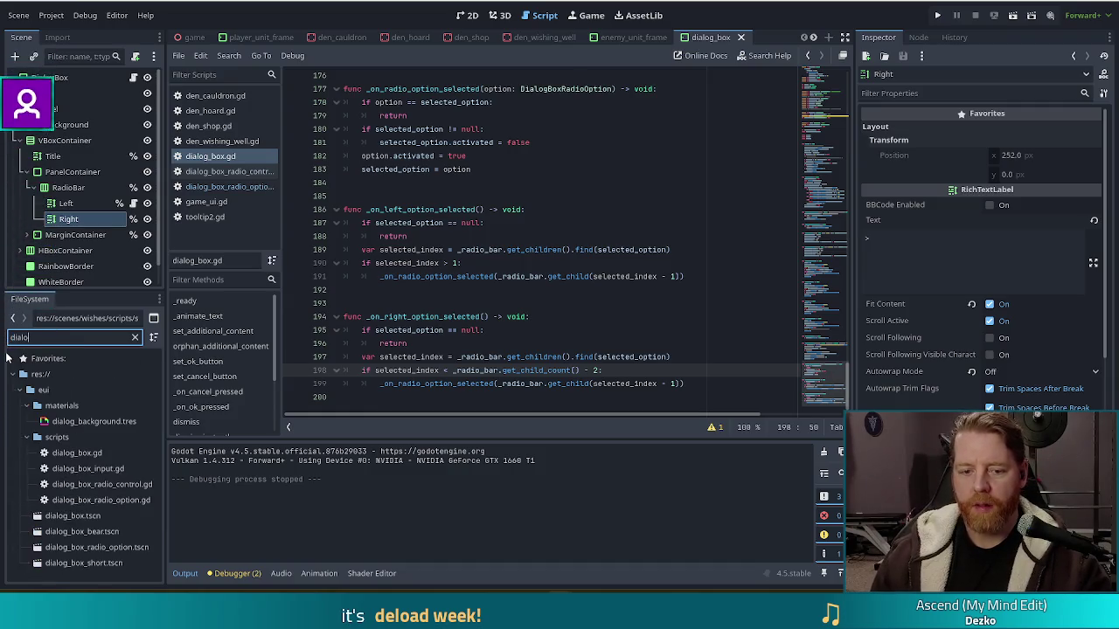
pyautogui.click(94, 485)
pyautogui.moveTo(95, 486)
pyautogui.mouseDown()
pyautogui.moveTo(88, 222)
pyautogui.moveTo(70, 208)
pyautogui.mouseUp()
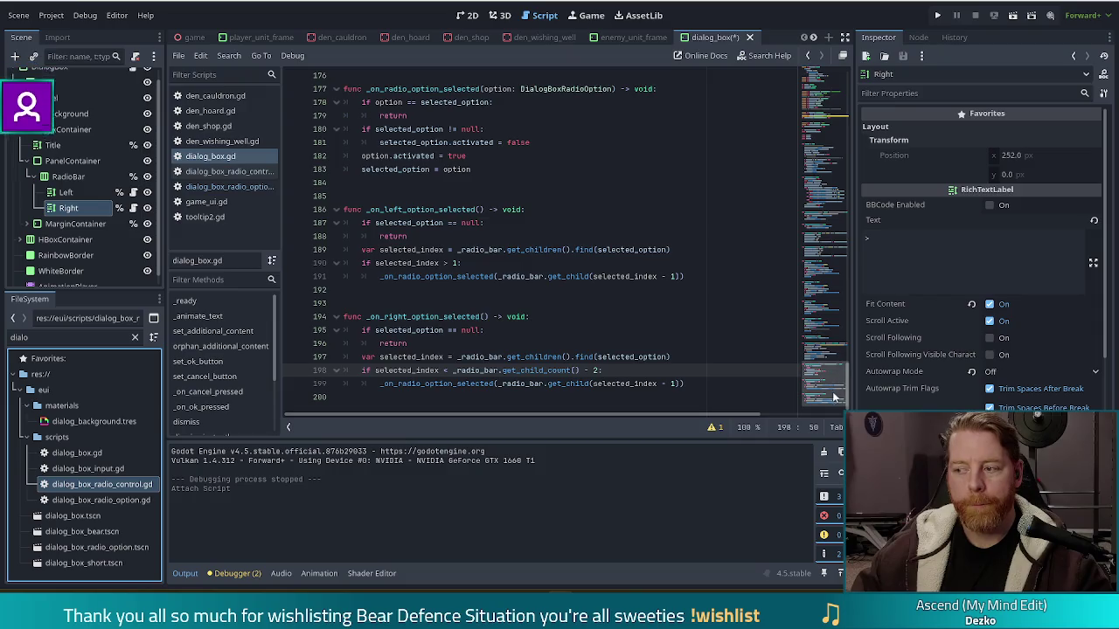
# Duplicate the Left connection line in _ready for Right to _on_right_option_selected, save, and run the game
pyautogui.moveTo(843, 385)
pyautogui.mouseDown()
pyautogui.moveTo(843, 124)
pyautogui.moveTo(842, 154)
pyautogui.mouseUp()
pyautogui.moveTo(612, 355); pyautogui.dragTo(610, 341)
pyautogui.hotkey('ctrl', 'shift', 'd')
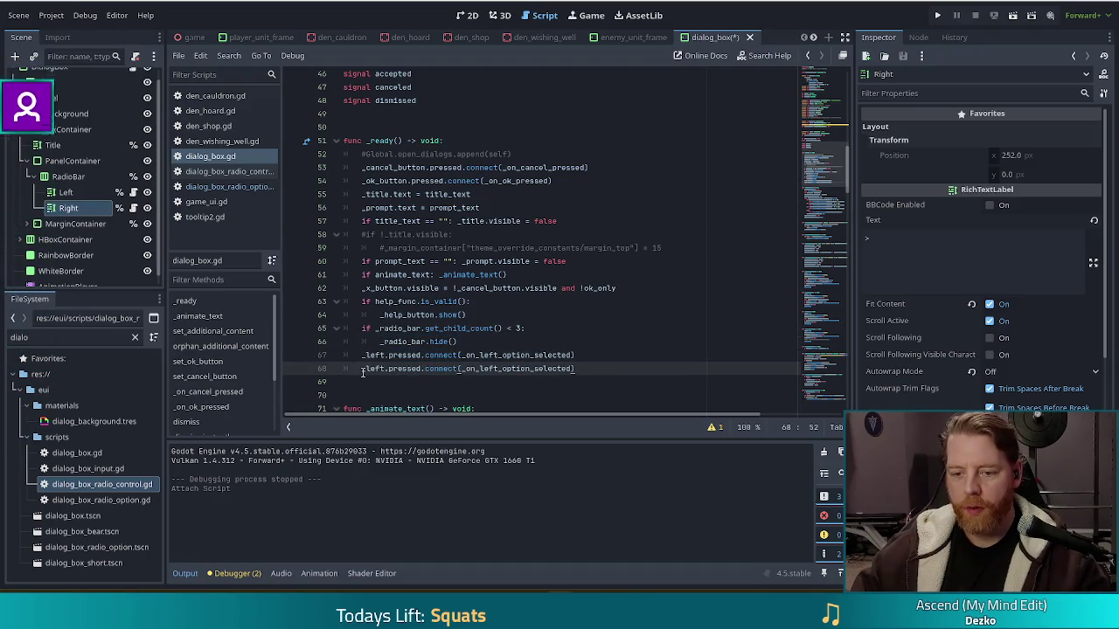
pyautogui.write('right')
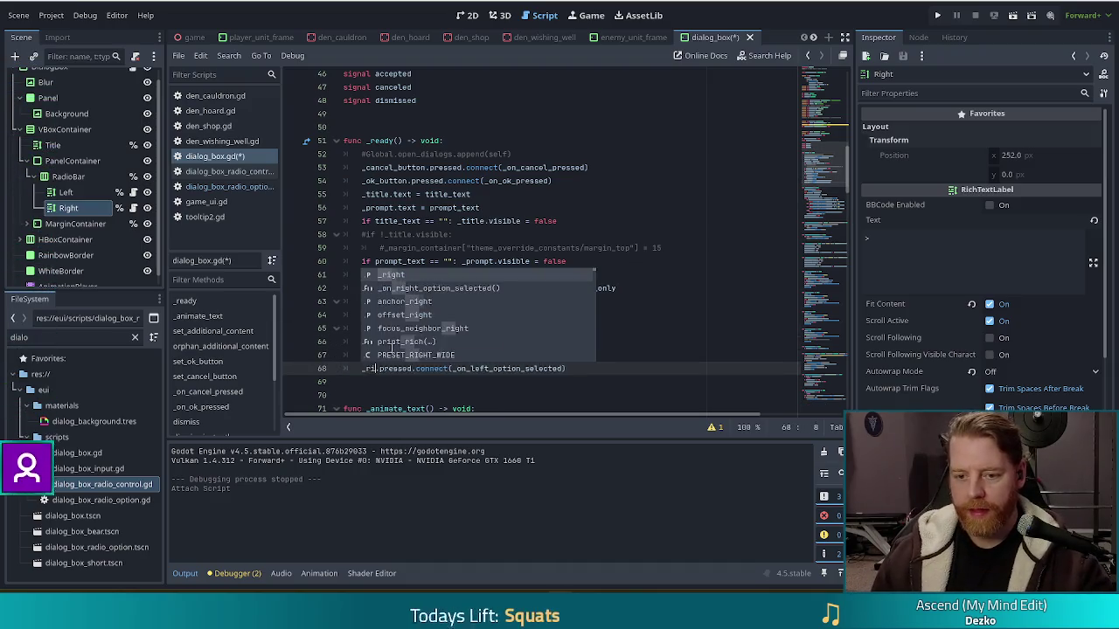
pyautogui.click(602, 360)
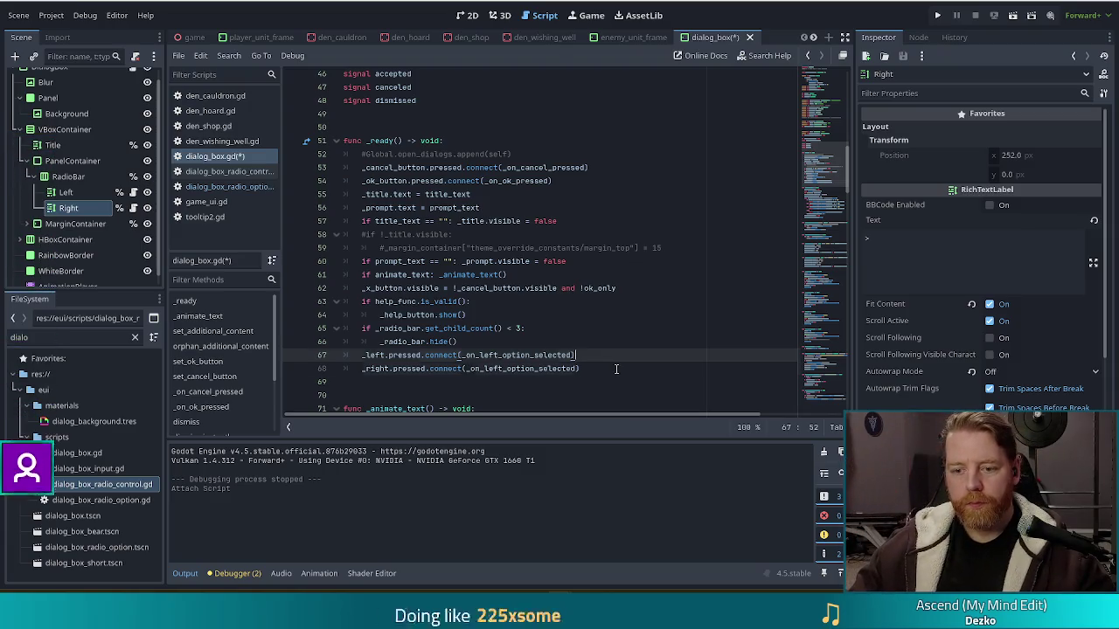
pyautogui.click(588, 363)
pyautogui.press('BackSpace')
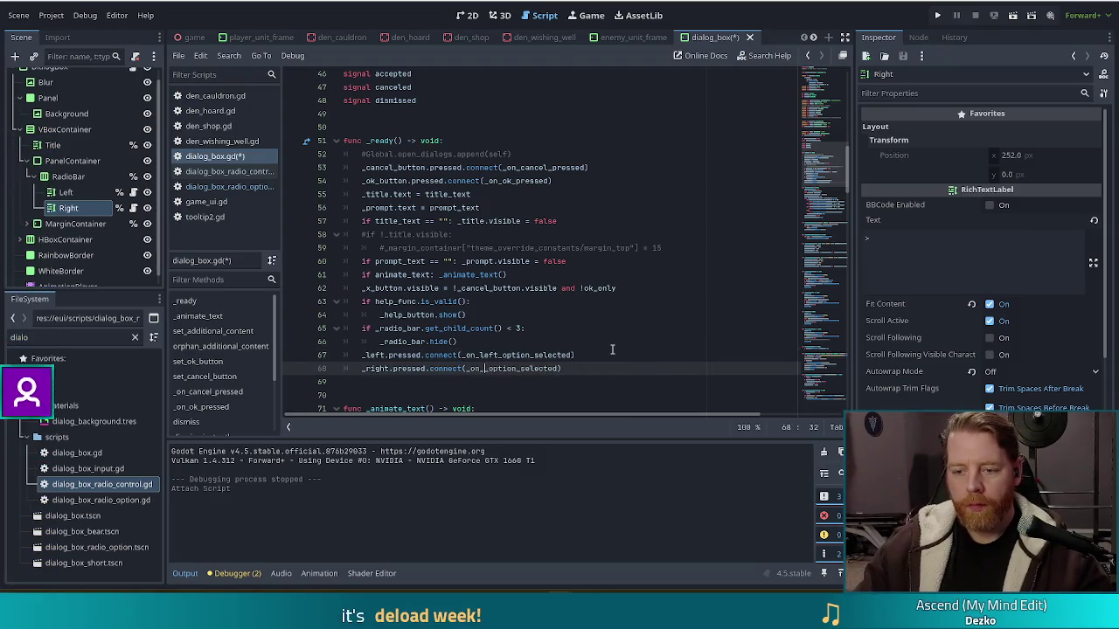
pyautogui.write('right')
pyautogui.hotkey('ctrl', 'space')
pyautogui.hotkey('ctrl', 's')
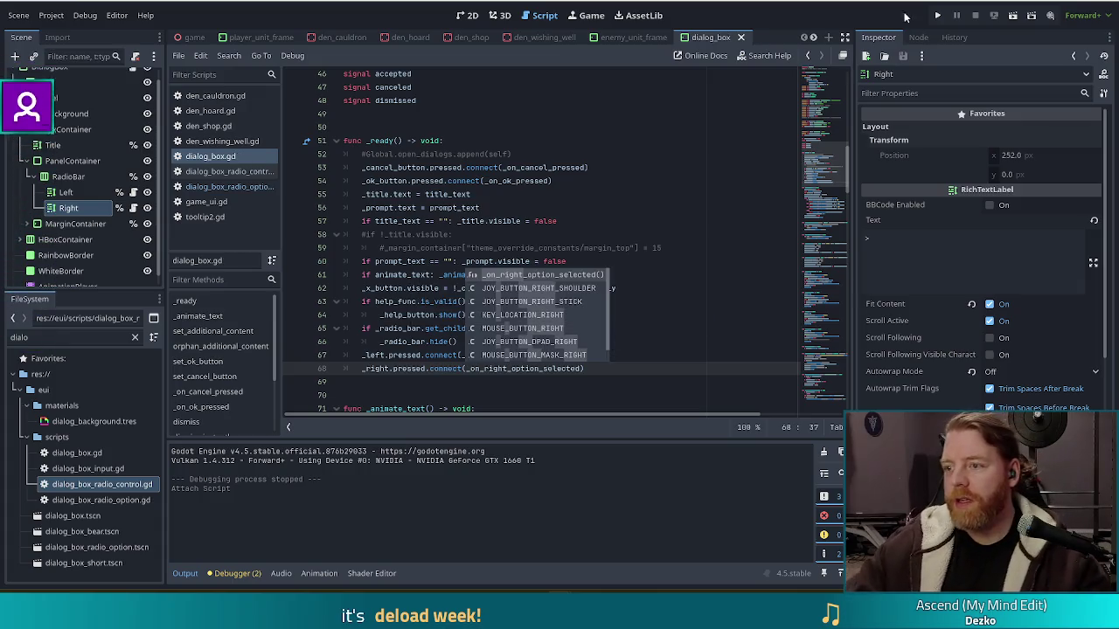
pyautogui.click(938, 15)
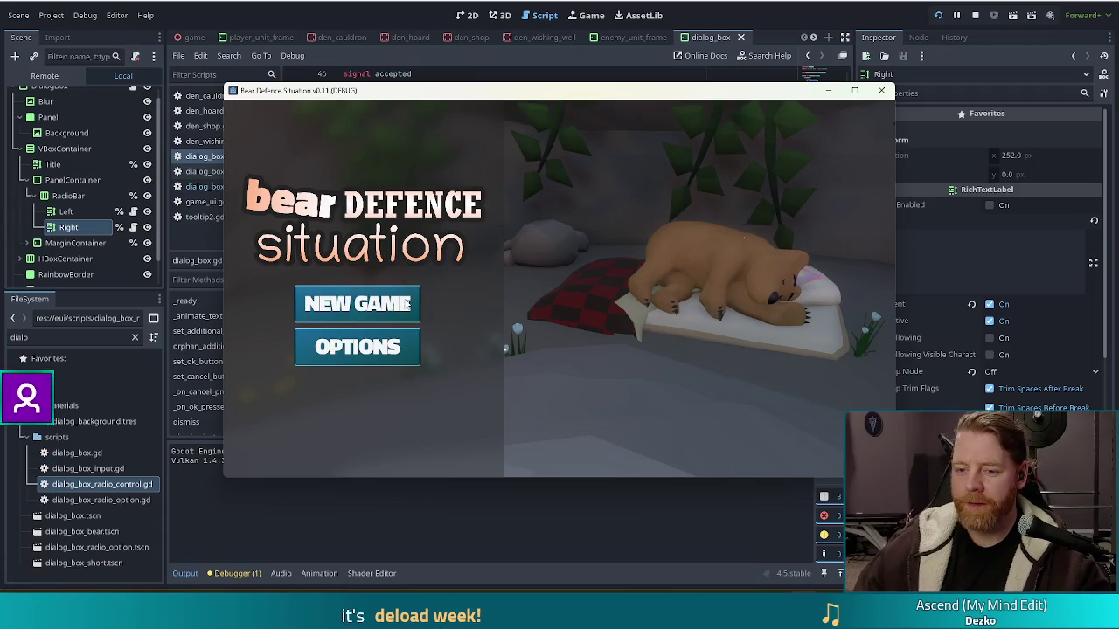
# Start a new game, open the Wishing Well dialog and cycle it to Shop, then Hoard
pyautogui.click(407, 303)
pyautogui.click(627, 370)
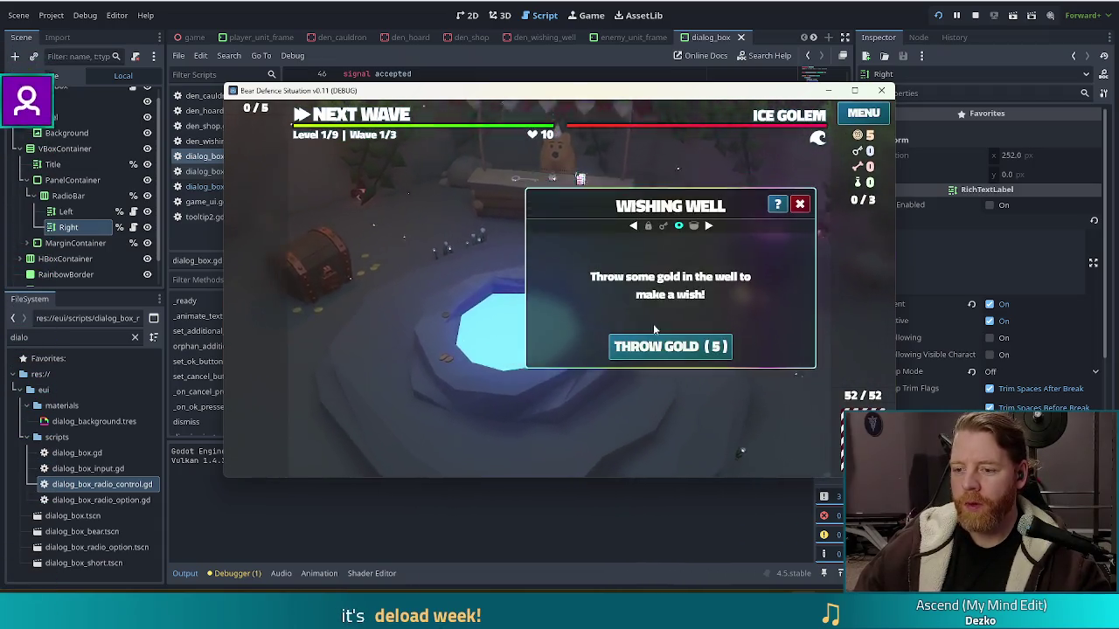
pyautogui.click(693, 224)
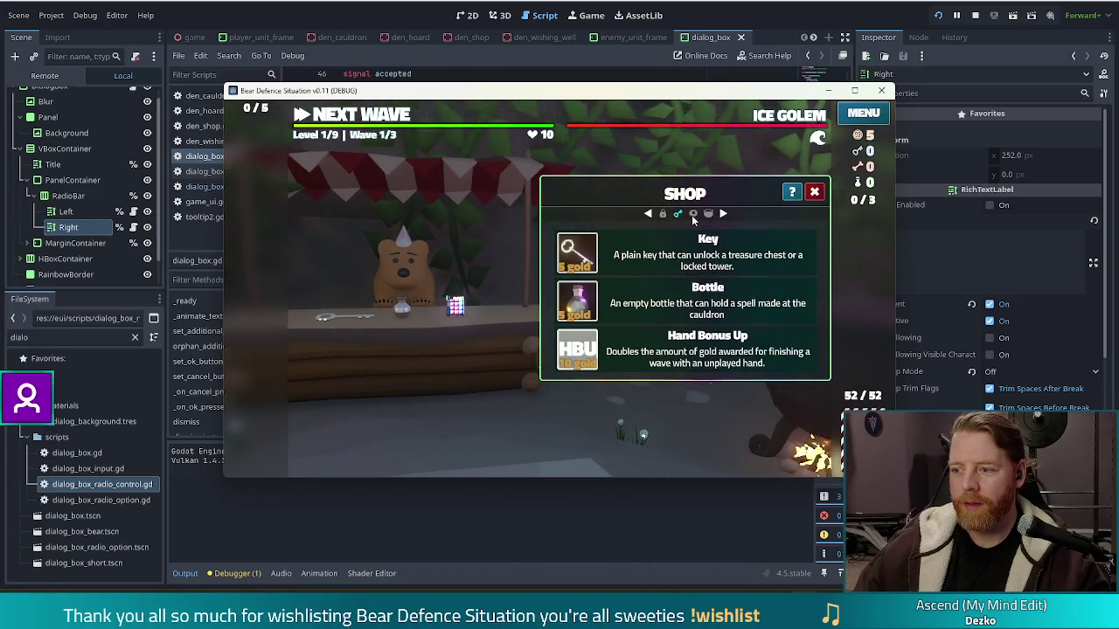
pyautogui.click(722, 214)
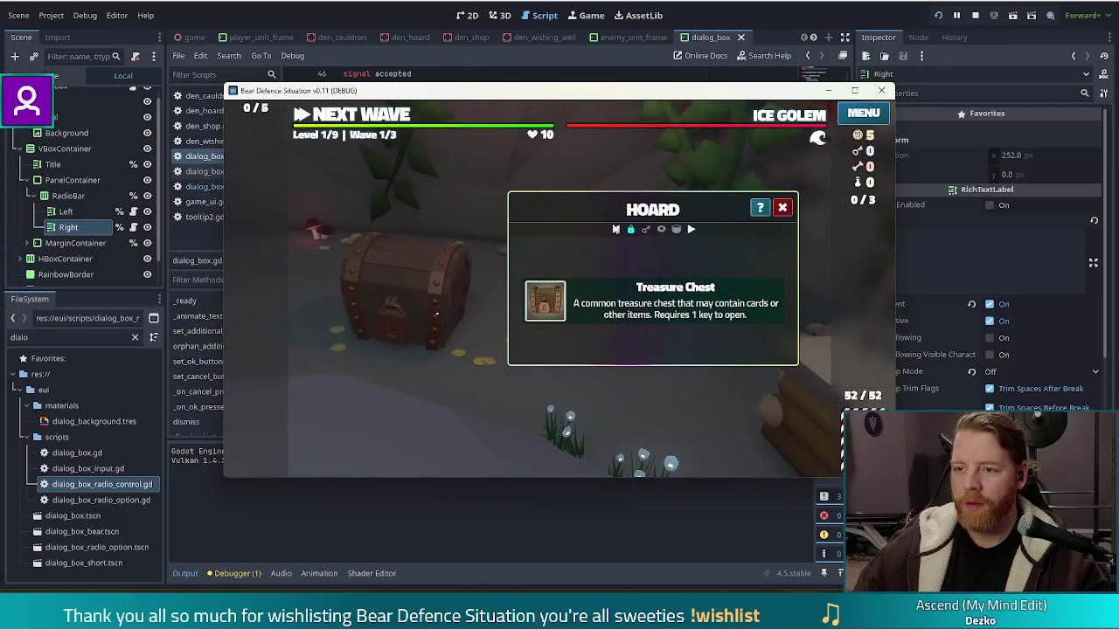
pyautogui.click(372, 3)
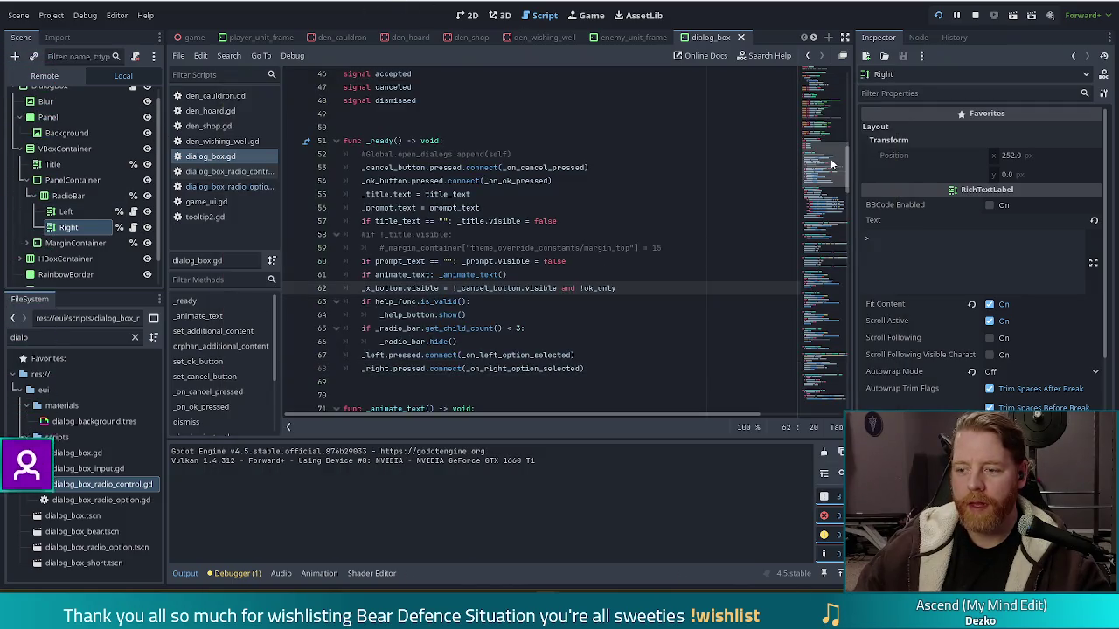
# On line 200, change '- 1' to '+ 1' so the right handler picks the next option
pyautogui.moveTo(831, 165); pyautogui.dragTo(834, 425)
pyautogui.click(638, 371)
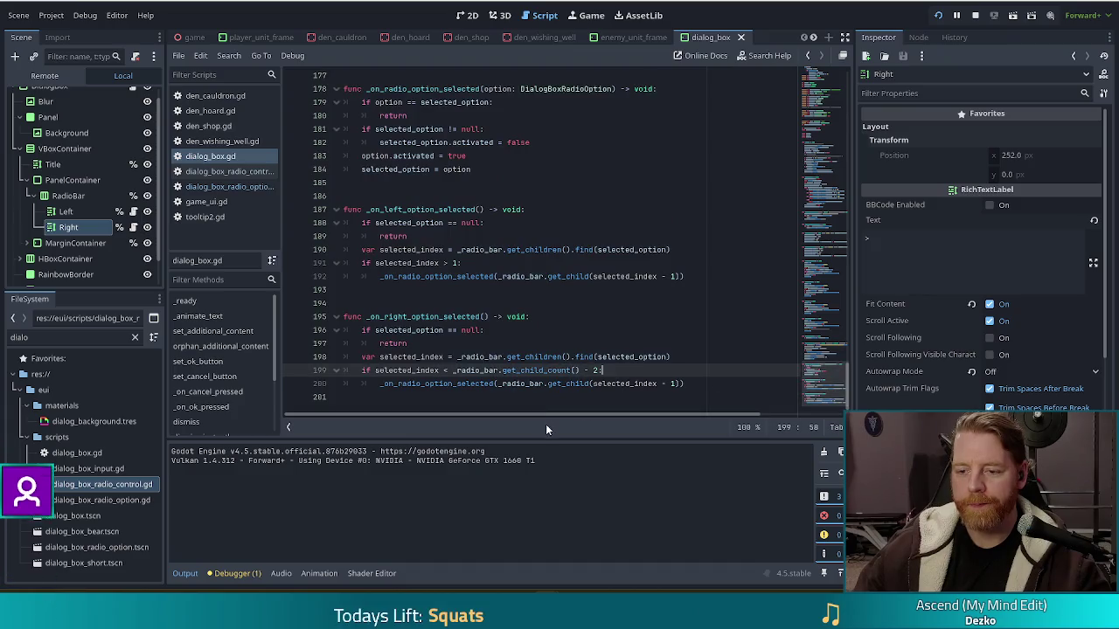
pyautogui.click(662, 383)
pyautogui.write('+')
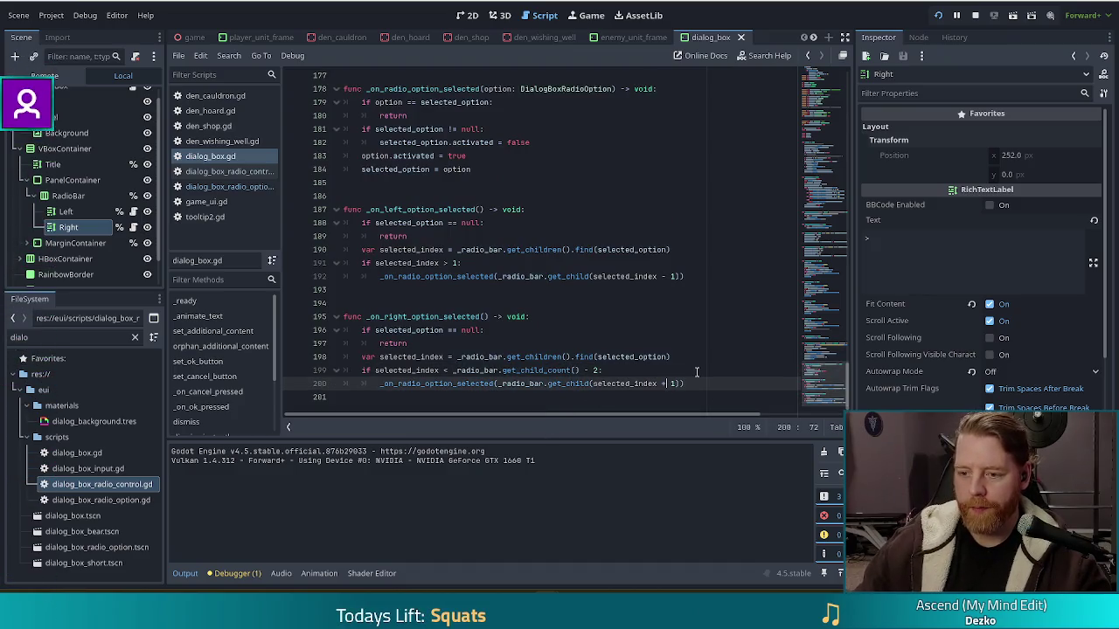
# Rerun the game and cycle the dialog from Hoard through Shop and Wishing Well to Cauldron
pyautogui.press('F5')
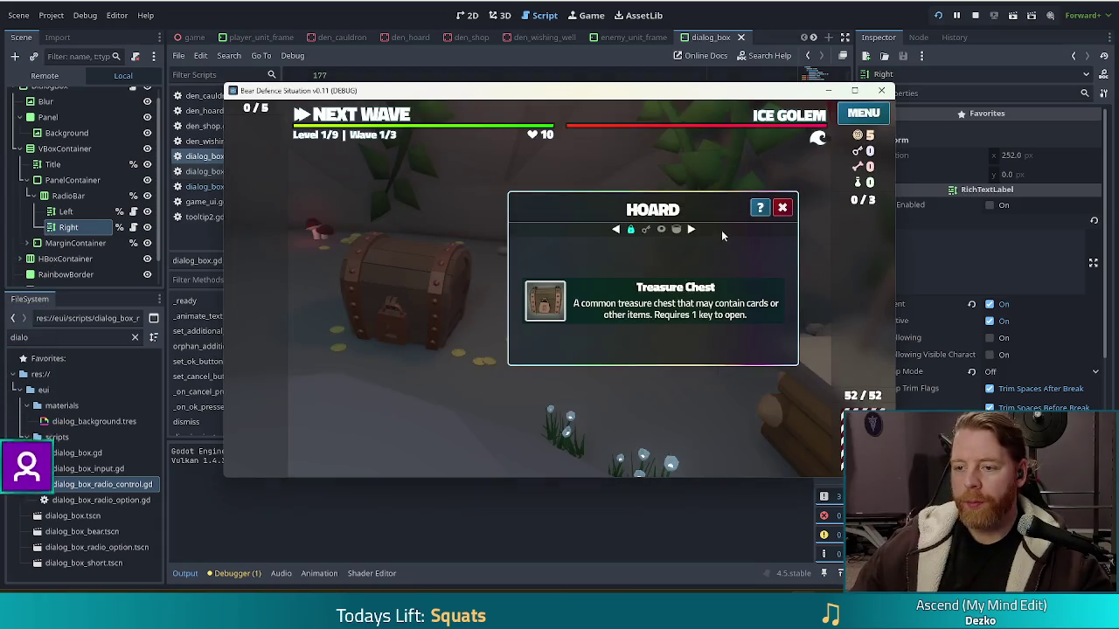
pyautogui.click(691, 228)
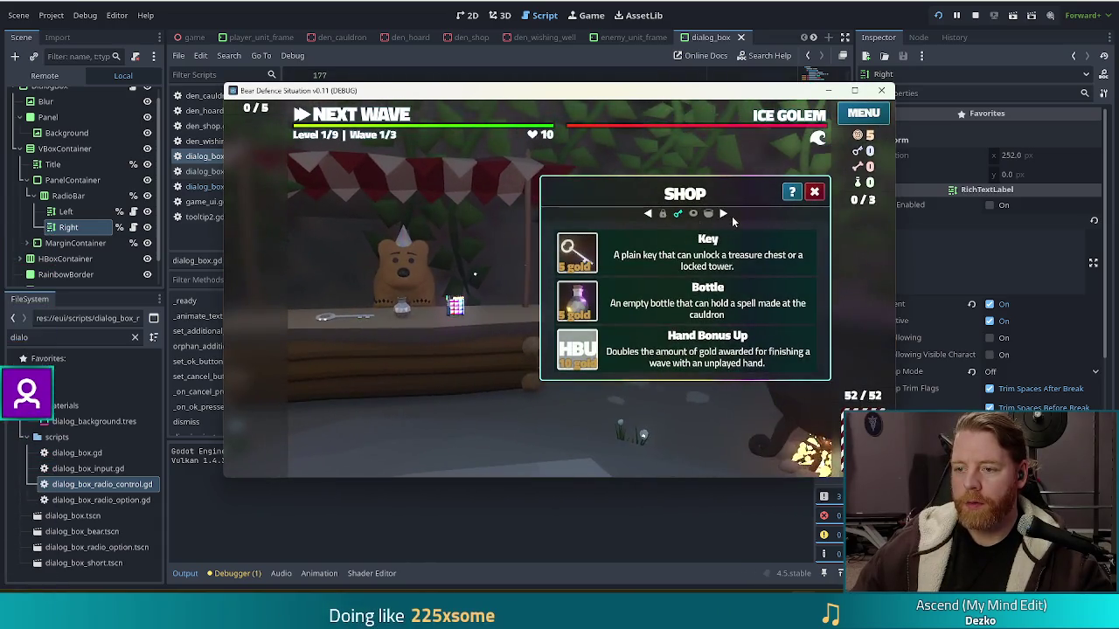
pyautogui.click(724, 214)
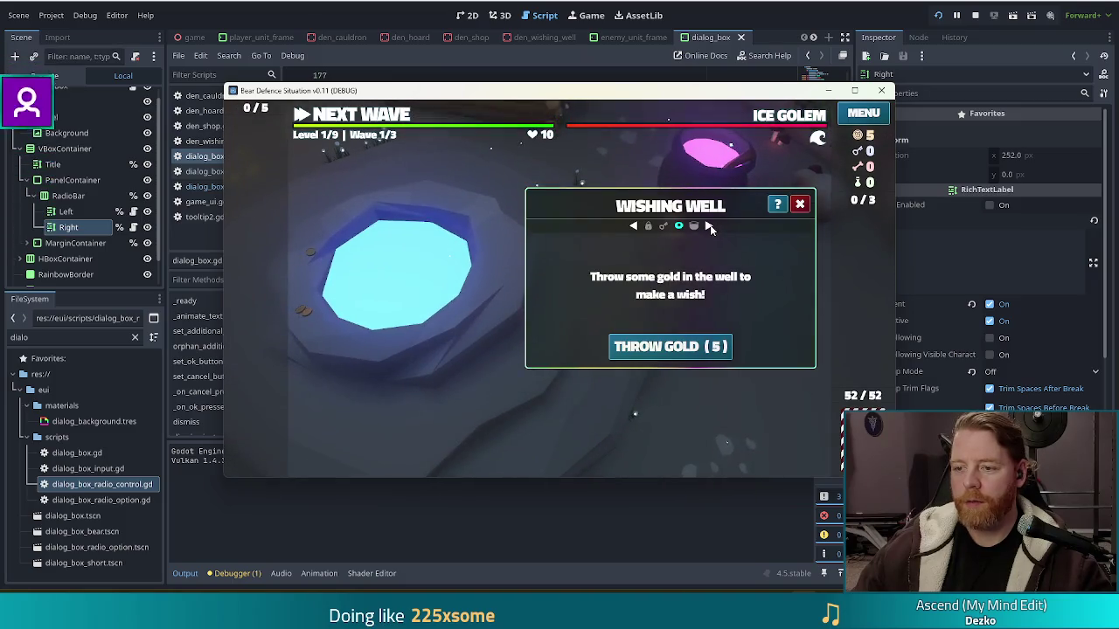
pyautogui.click(709, 225)
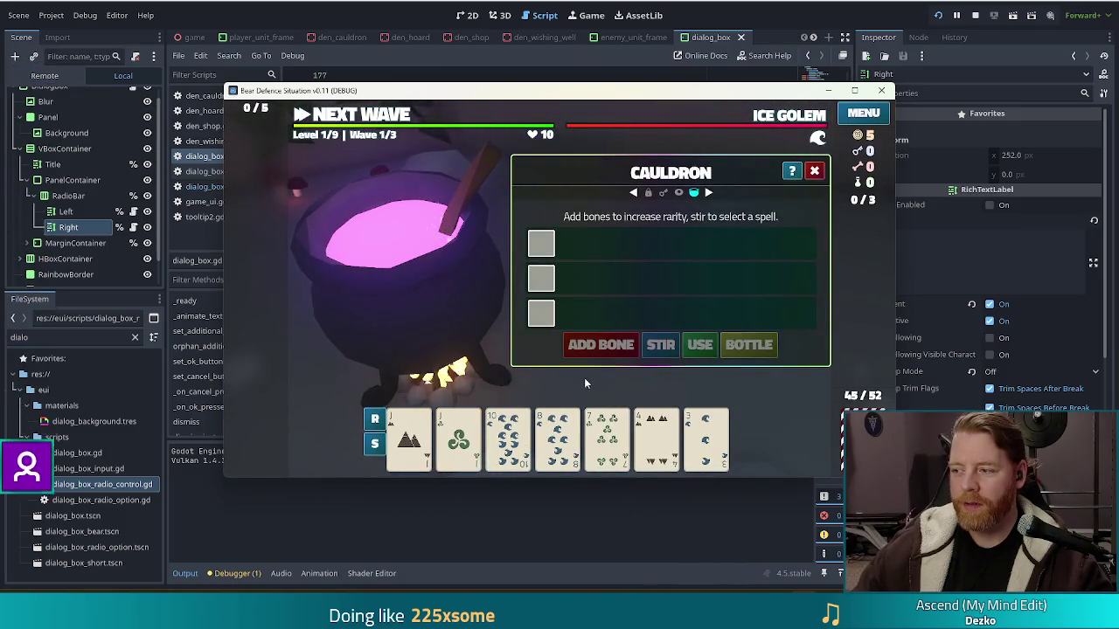
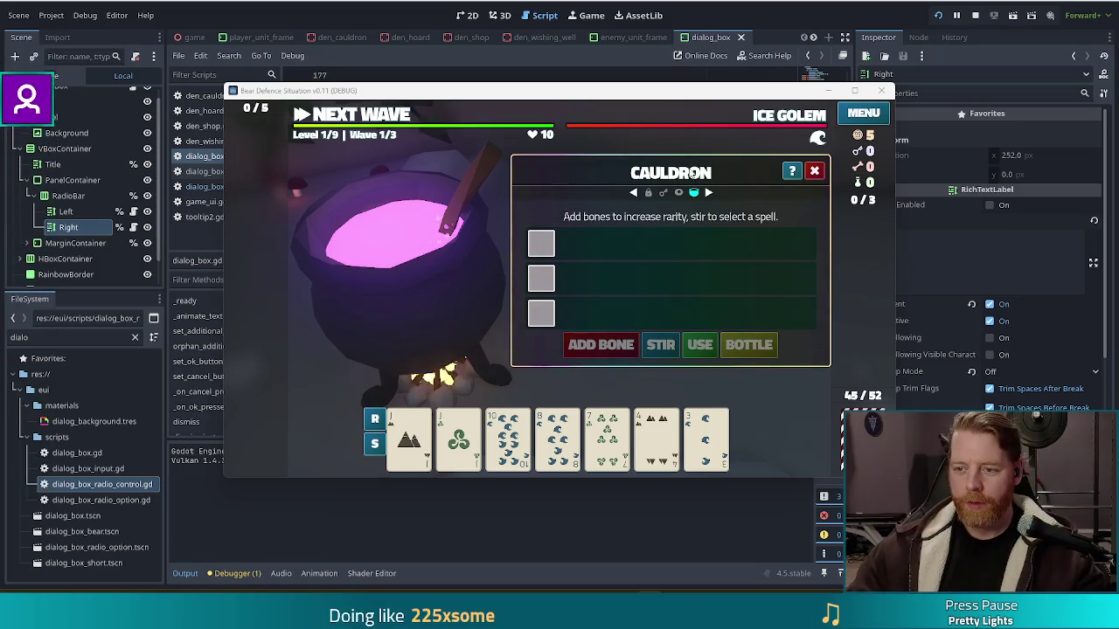
# Step back through the den panels from Wishing Well to the Hoard panel
pyautogui.click(634, 193)
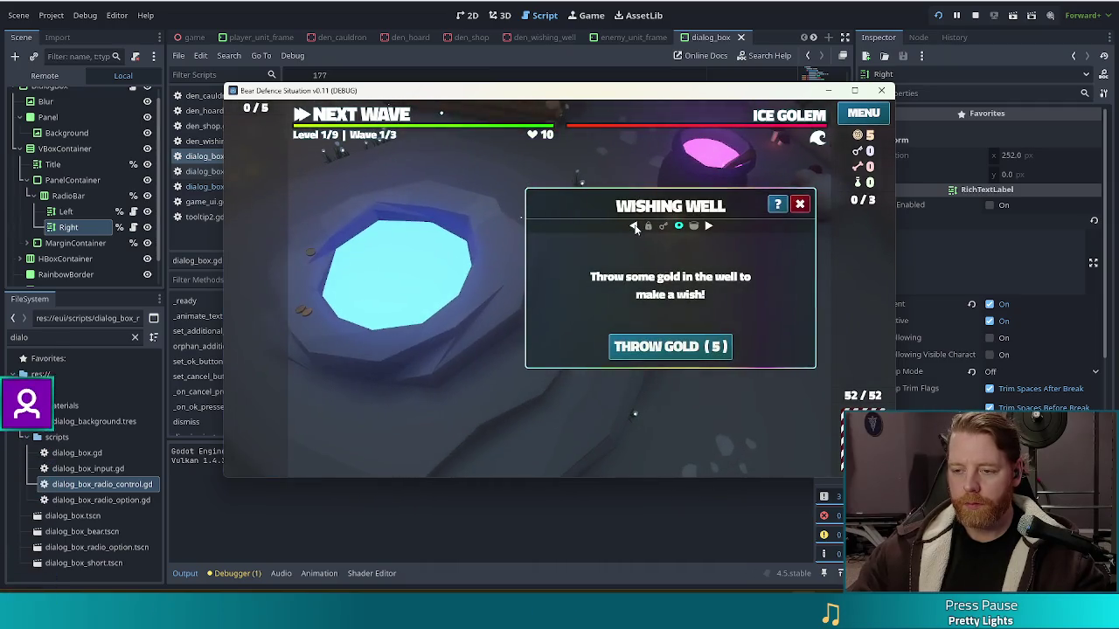
pyautogui.click(635, 226)
pyautogui.click(646, 215)
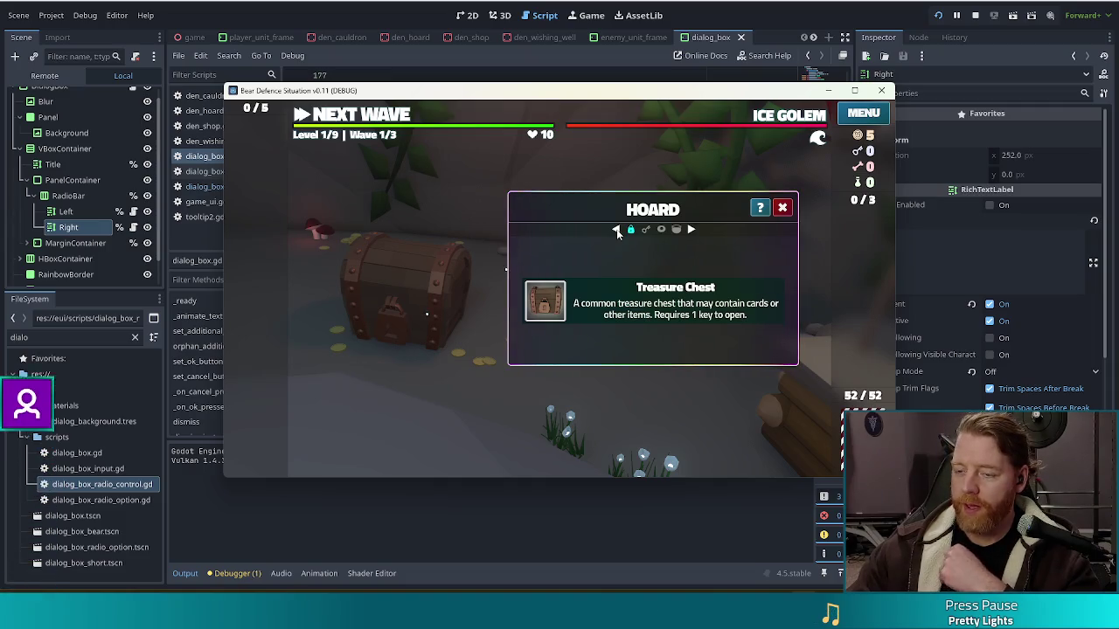
# Step forward from Hoard through Shop and Wishing Well to the Cauldron panel
pyautogui.click(690, 229)
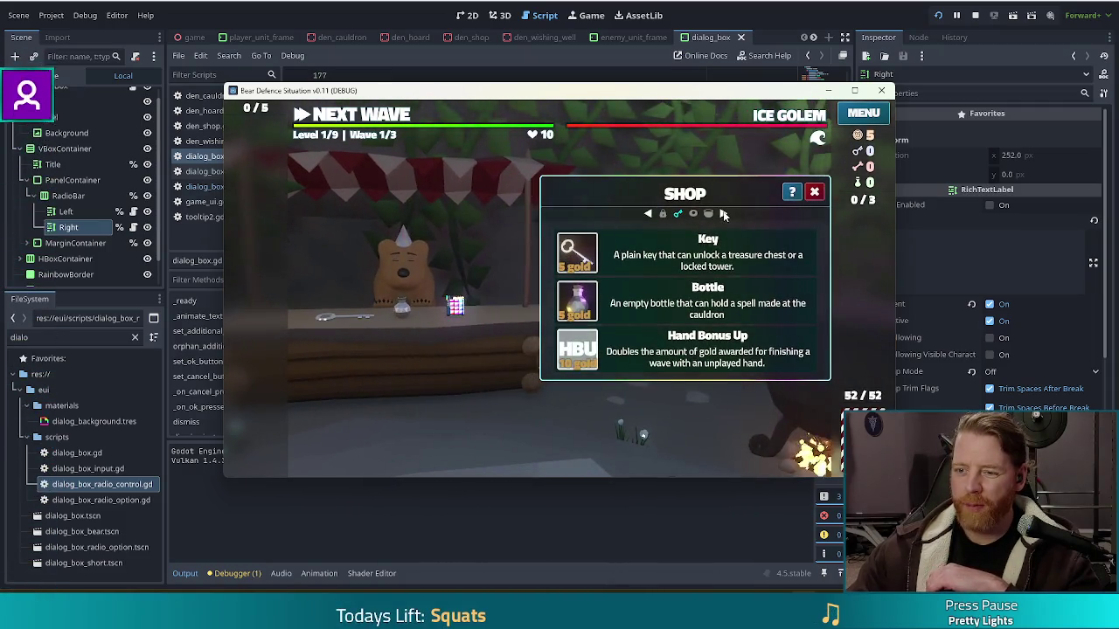
pyautogui.click(708, 223)
pyautogui.click(709, 224)
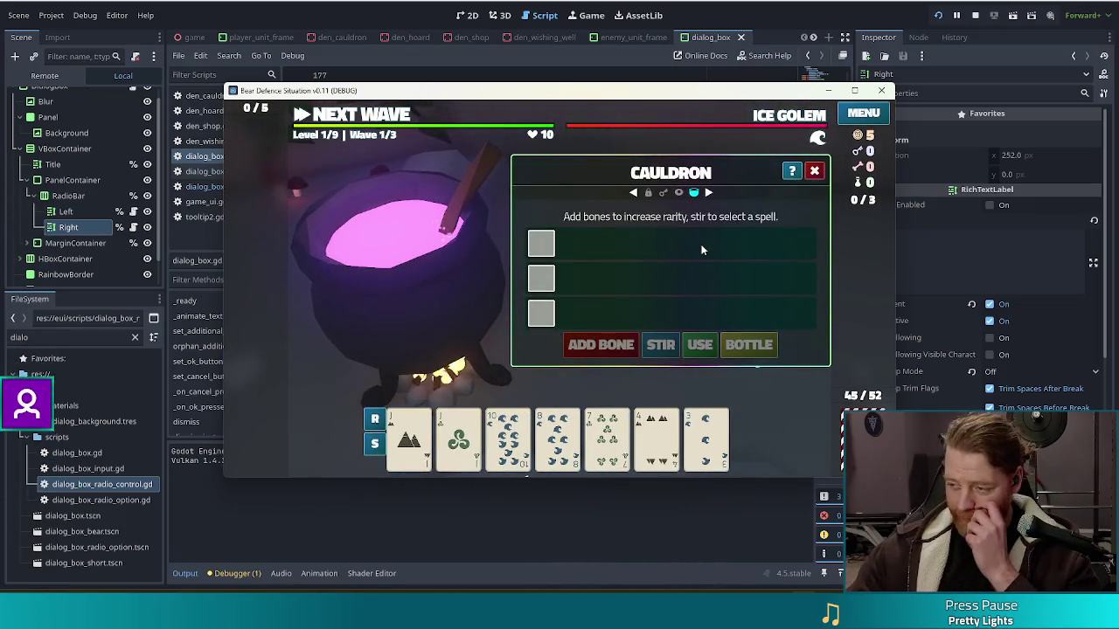
# Step back via Wishing Well to the Shop panel, then close it
pyautogui.click(634, 194)
pyautogui.click(638, 225)
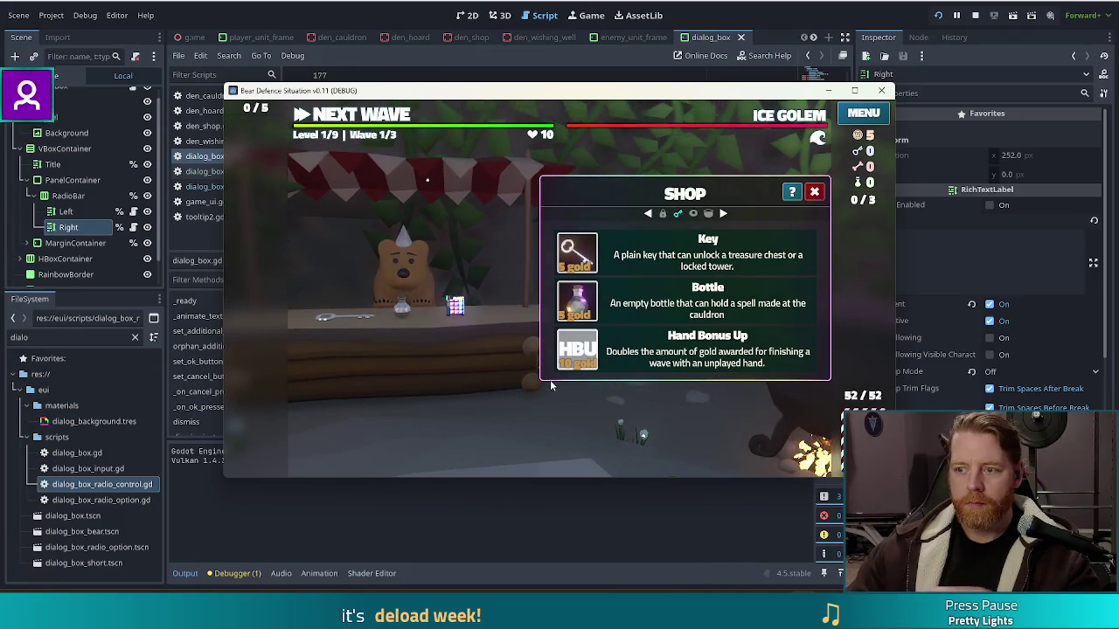
pyautogui.click(813, 192)
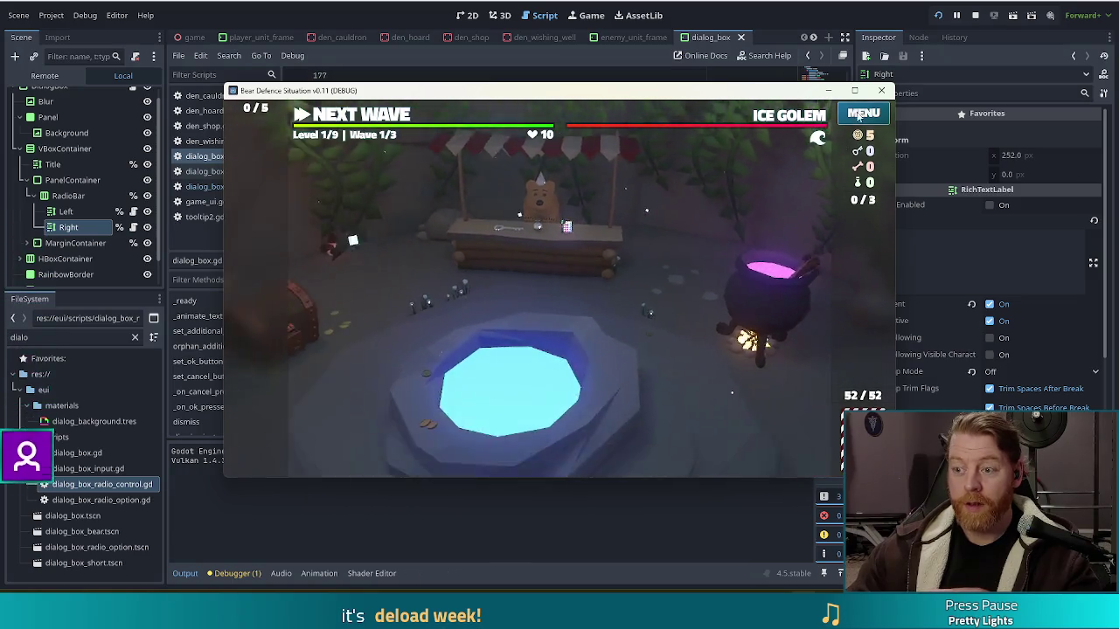
pyautogui.click(874, 112)
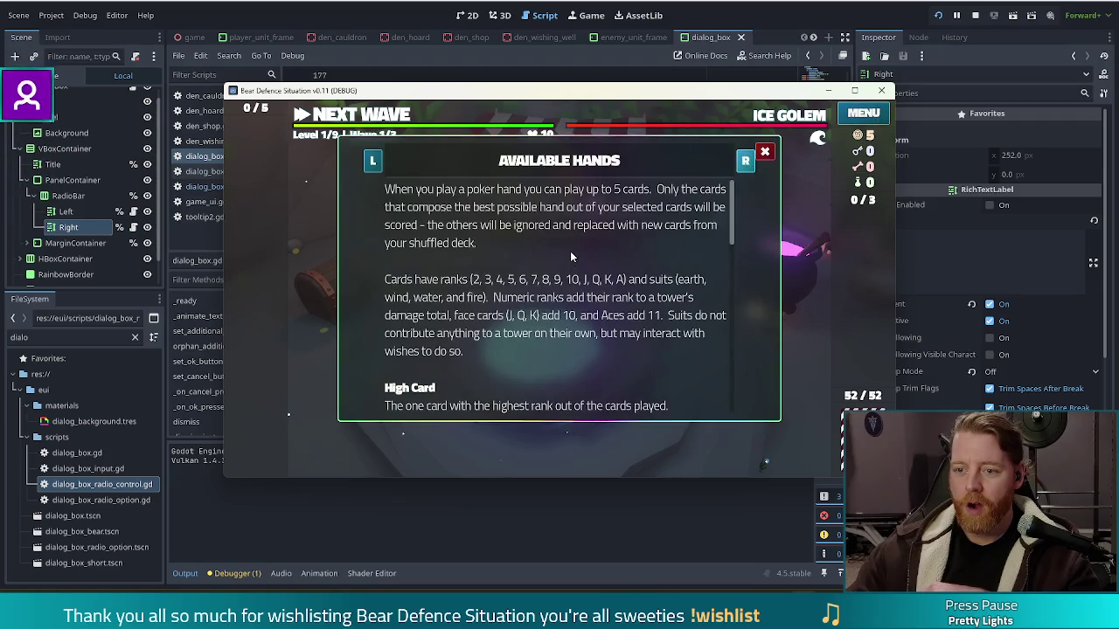
pyautogui.scroll(-5, 592, 286)
pyautogui.scroll(2, 589, 283)
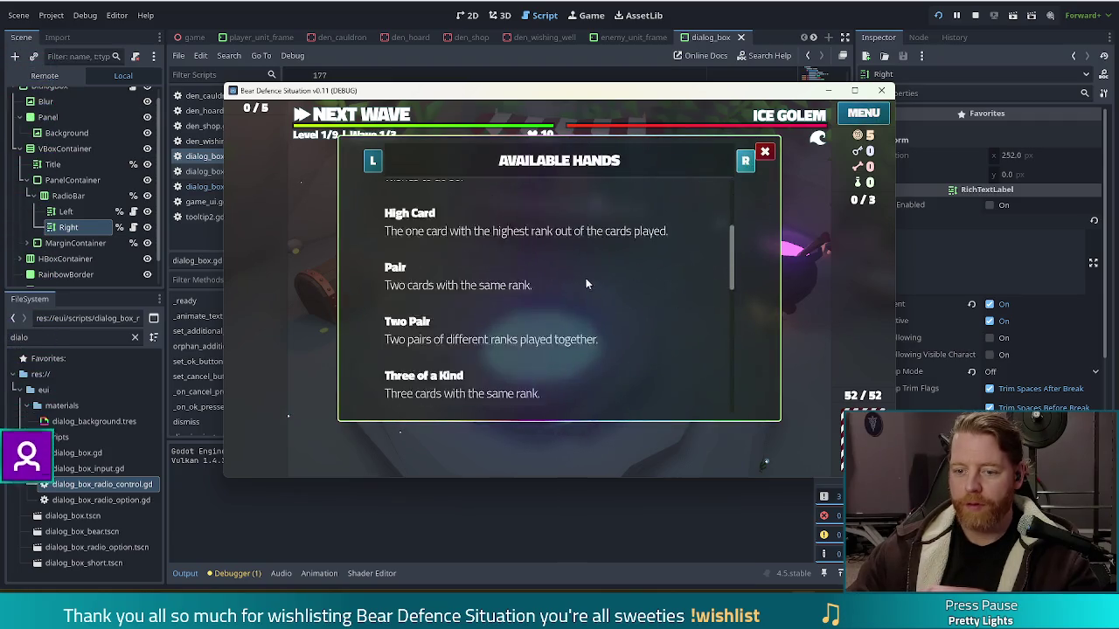
pyautogui.scroll(3, 589, 285)
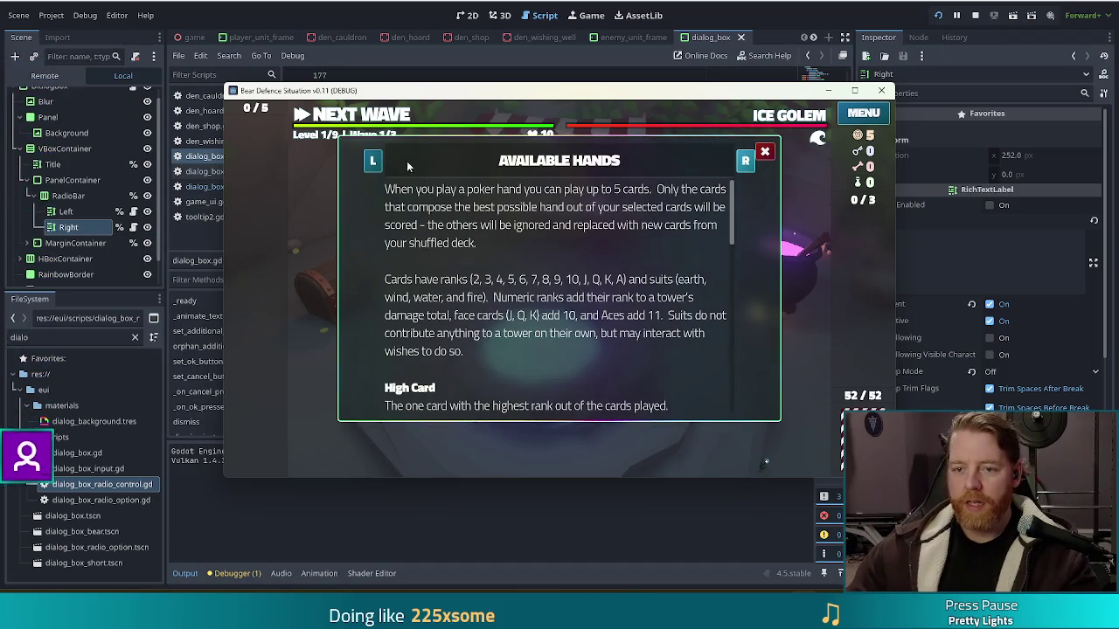
pyautogui.click(373, 161)
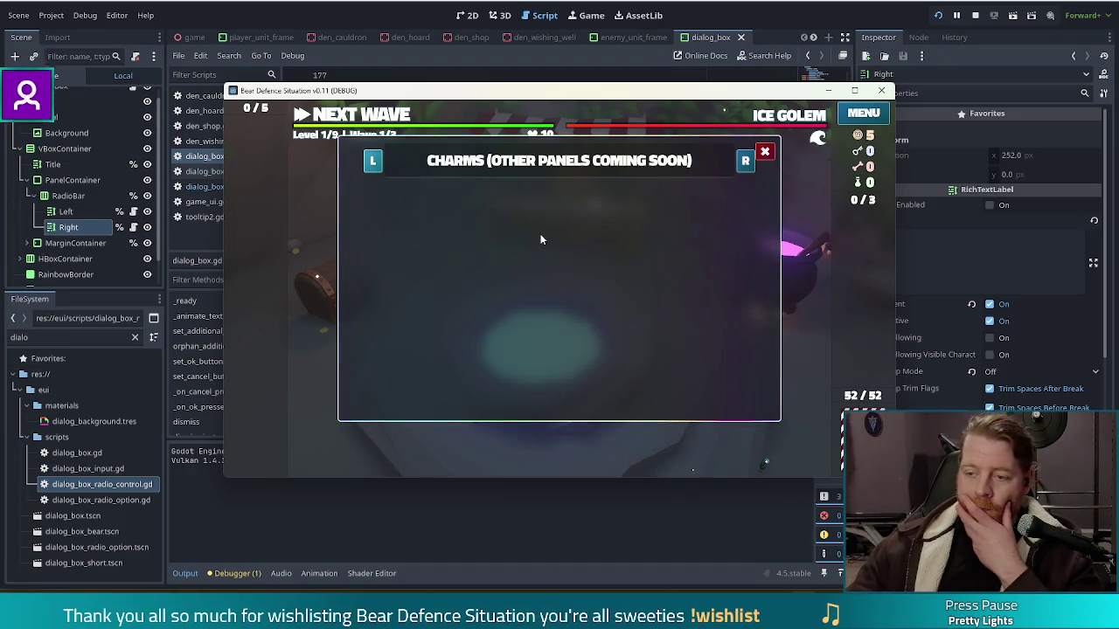
pyautogui.click(765, 154)
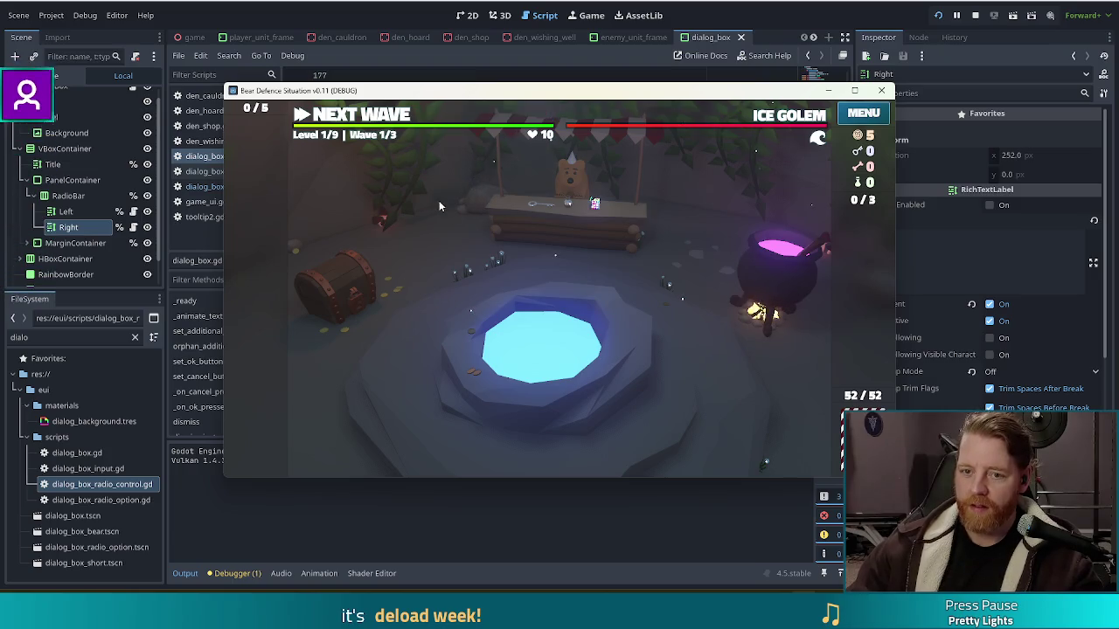
# Stop the running game, relaunch the project, and choose New Game on the title screen
pyautogui.click(974, 16)
pyautogui.click(941, 16)
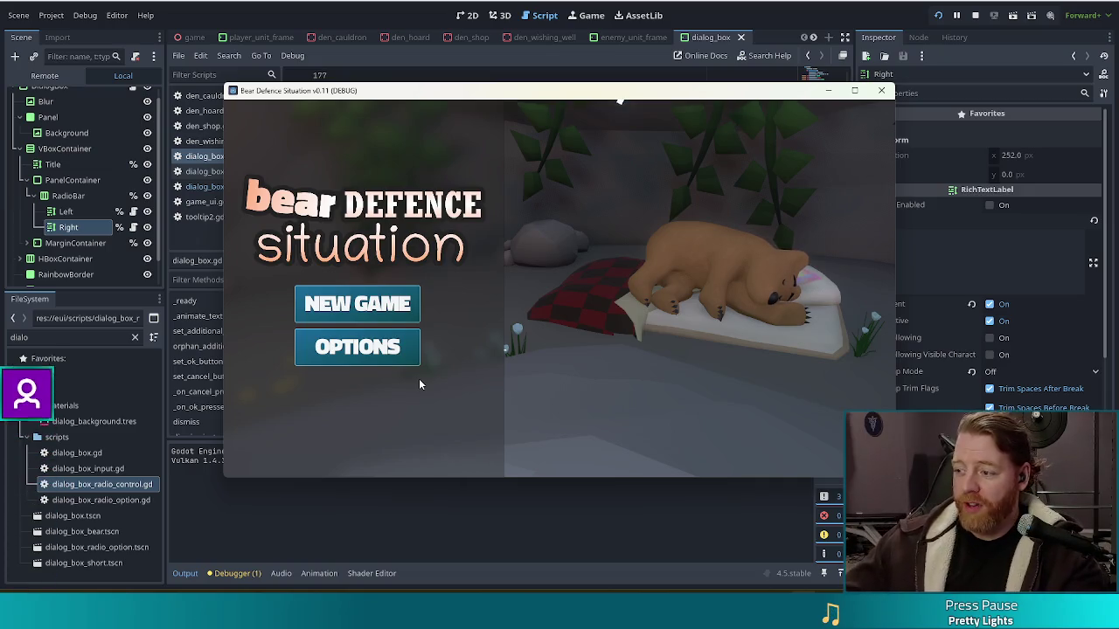
pyautogui.click(376, 310)
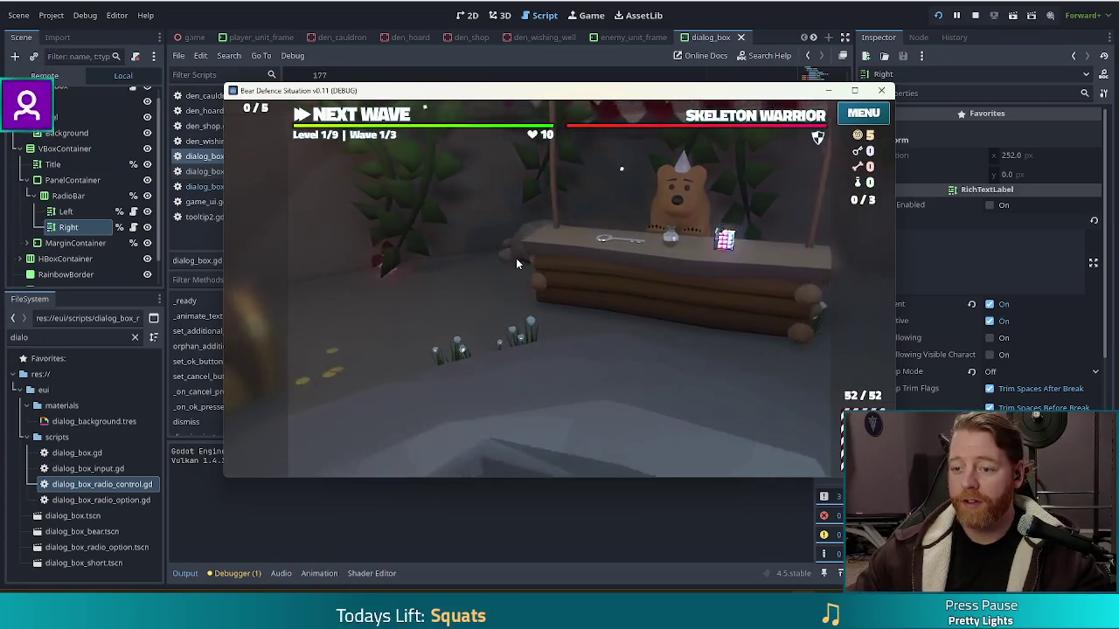
# Show and dismiss the enemy tutorial dialog twice, then move the game window up-left
pyautogui.click(577, 113)
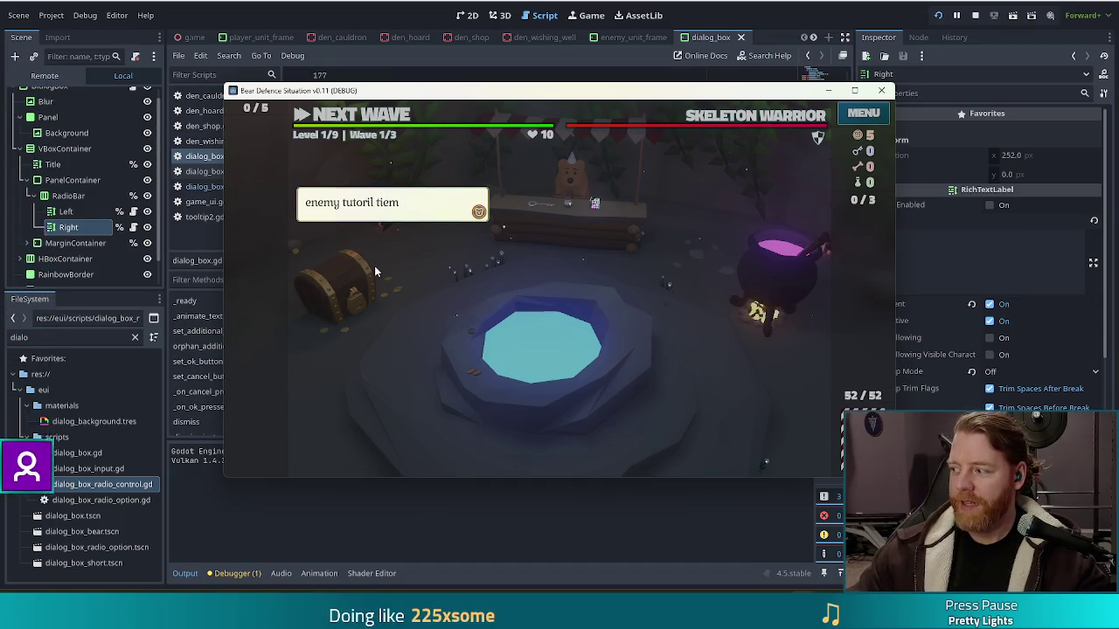
pyautogui.click(584, 261)
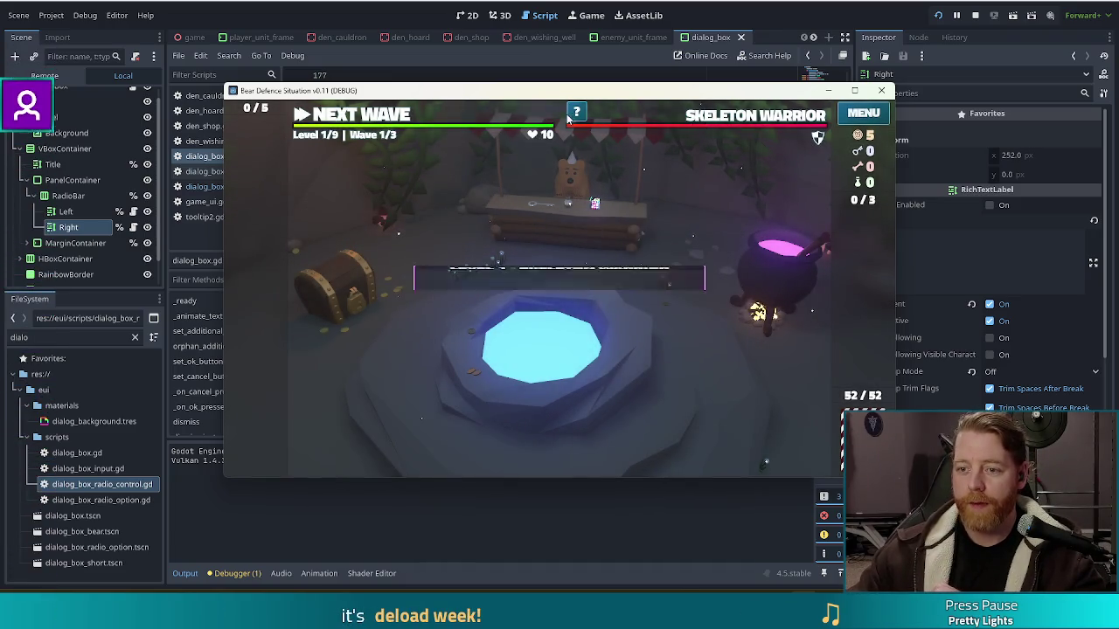
pyautogui.click(576, 112)
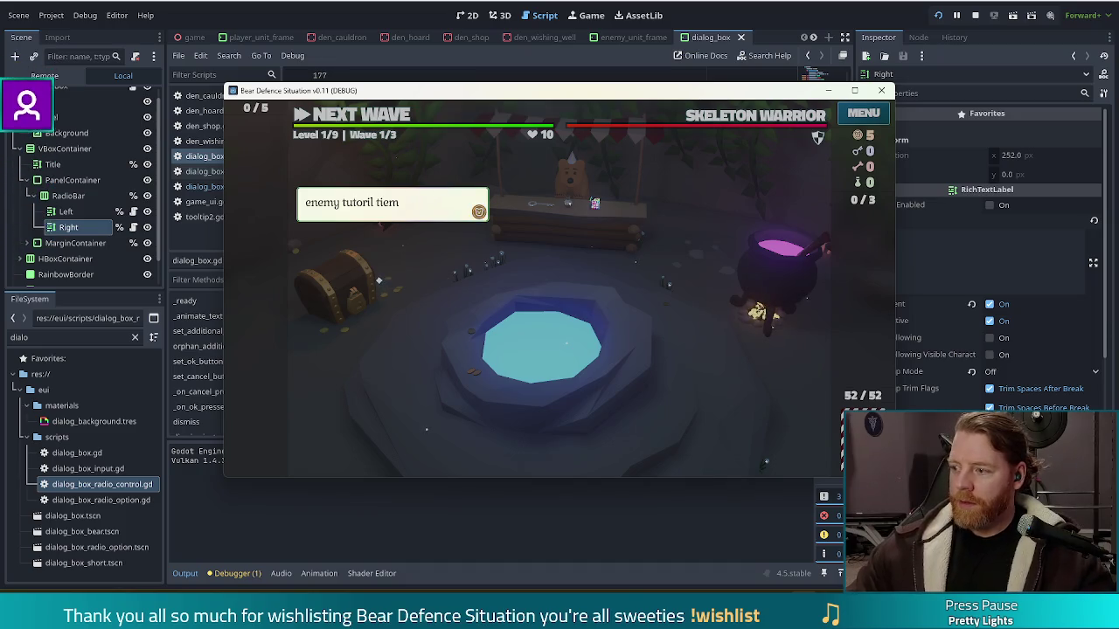
pyautogui.click(619, 330)
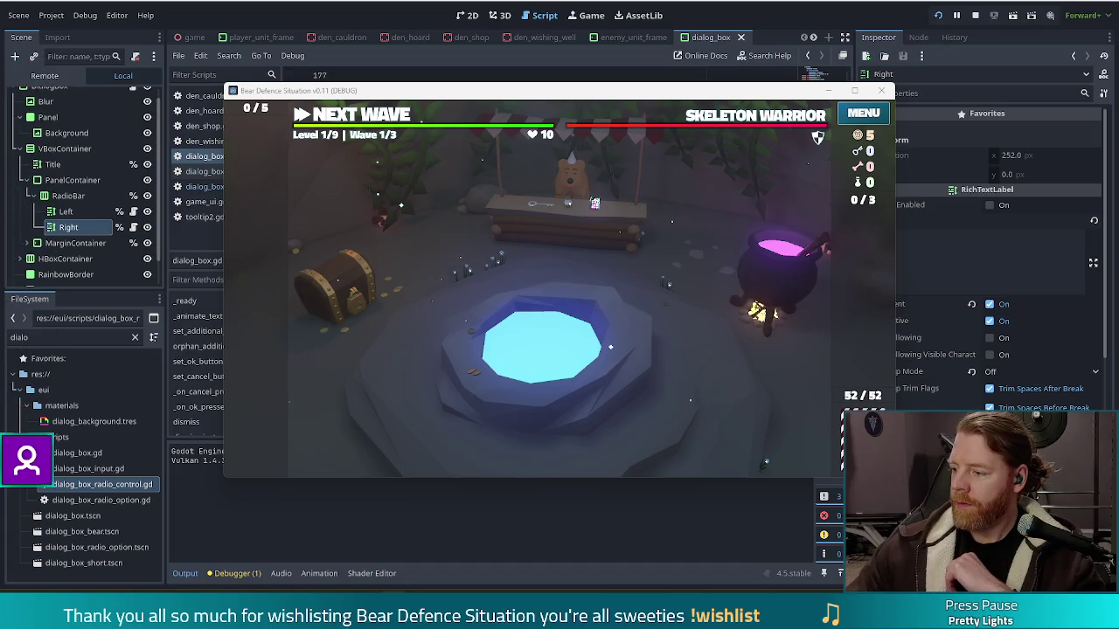
pyautogui.moveTo(512, 96)
pyautogui.mouseDown()
pyautogui.moveTo(445, 89)
pyautogui.moveTo(462, 84)
pyautogui.mouseUp()
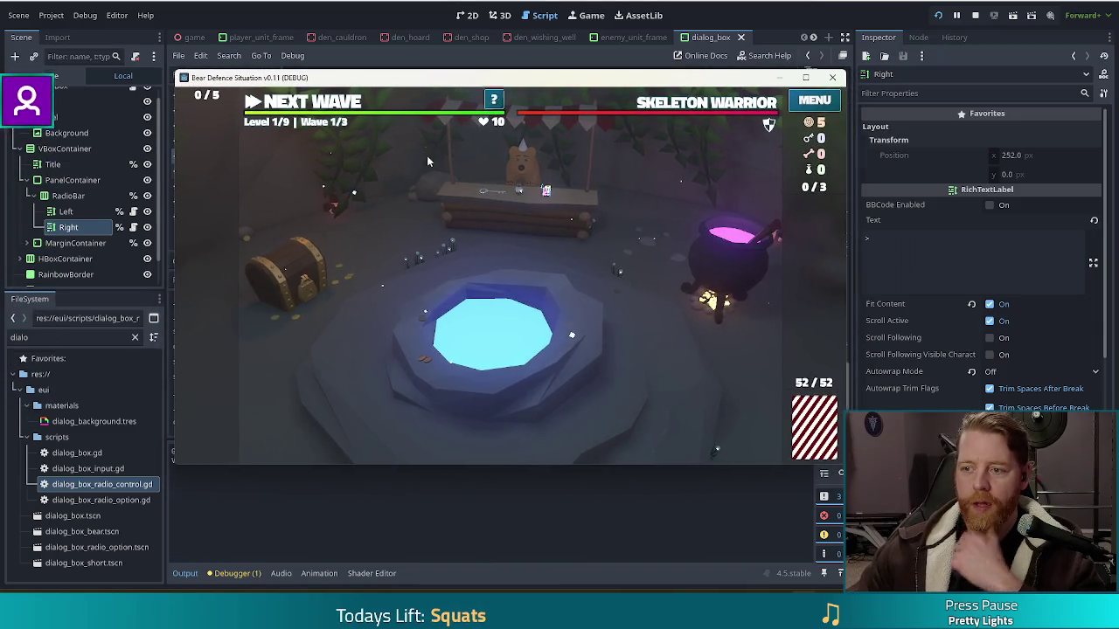
# Open the card deck overview, scroll through its cards, close it, and open the in-game menu
pyautogui.click(809, 430)
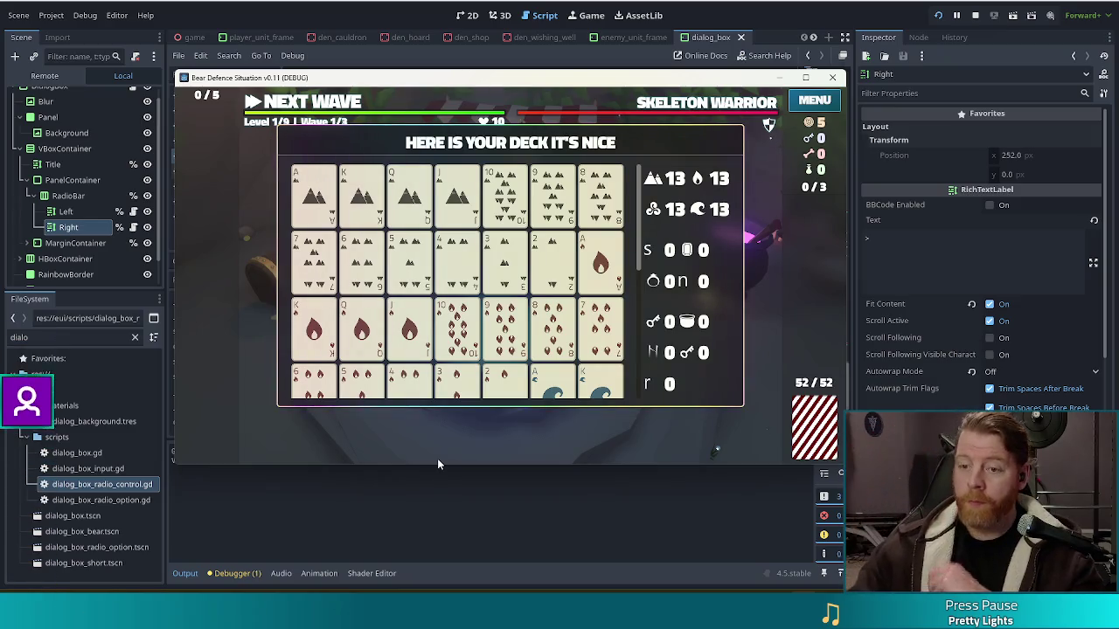
pyautogui.moveTo(613, 276)
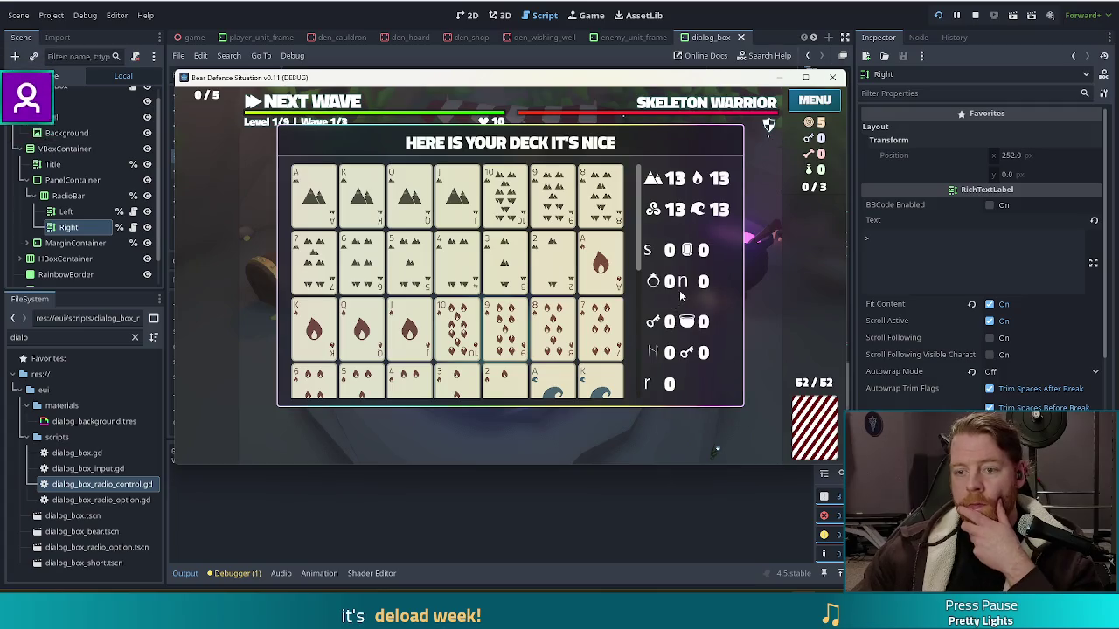
pyautogui.moveTo(651, 211)
pyautogui.mouseDown()
pyautogui.moveTo(647, 384)
pyautogui.moveTo(647, 210)
pyautogui.mouseUp()
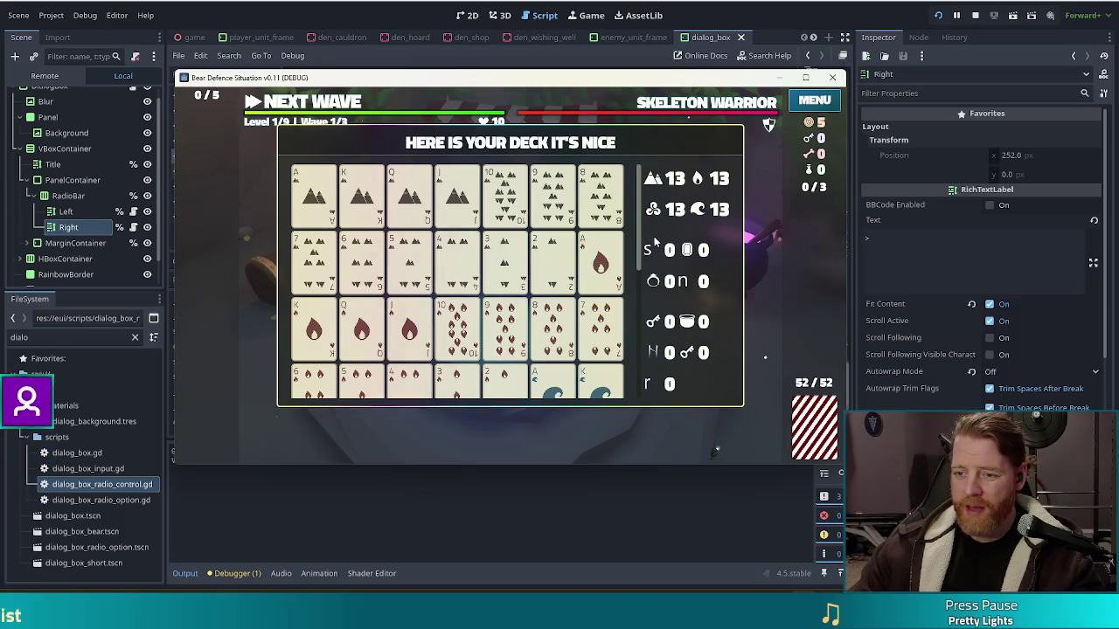
pyautogui.scroll(-3, 637, 306)
pyautogui.scroll(3, 637, 307)
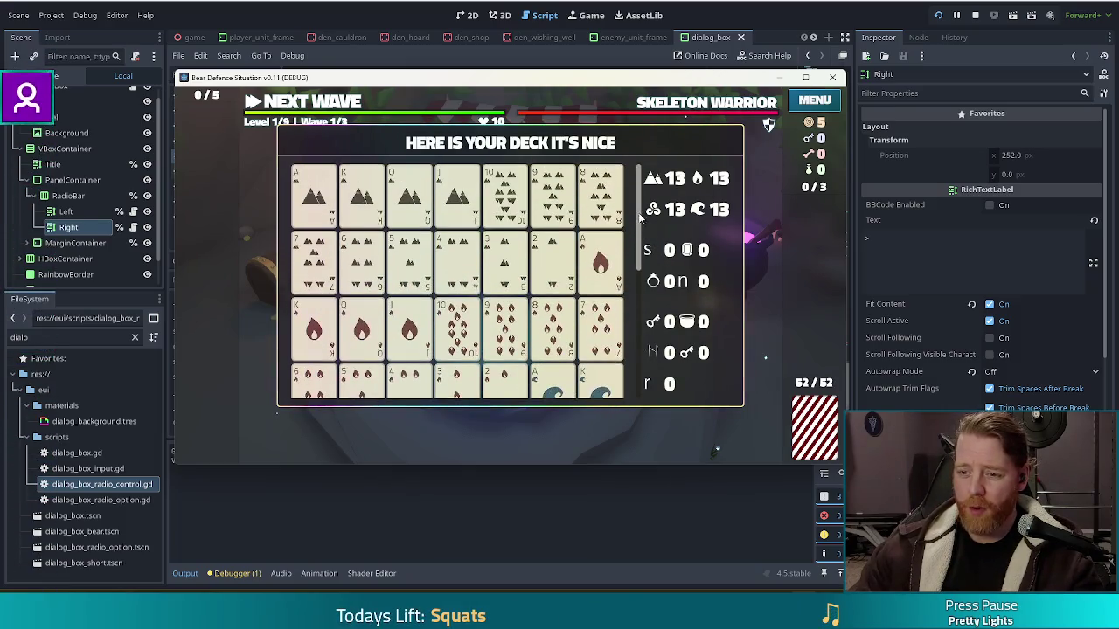
pyautogui.click(821, 429)
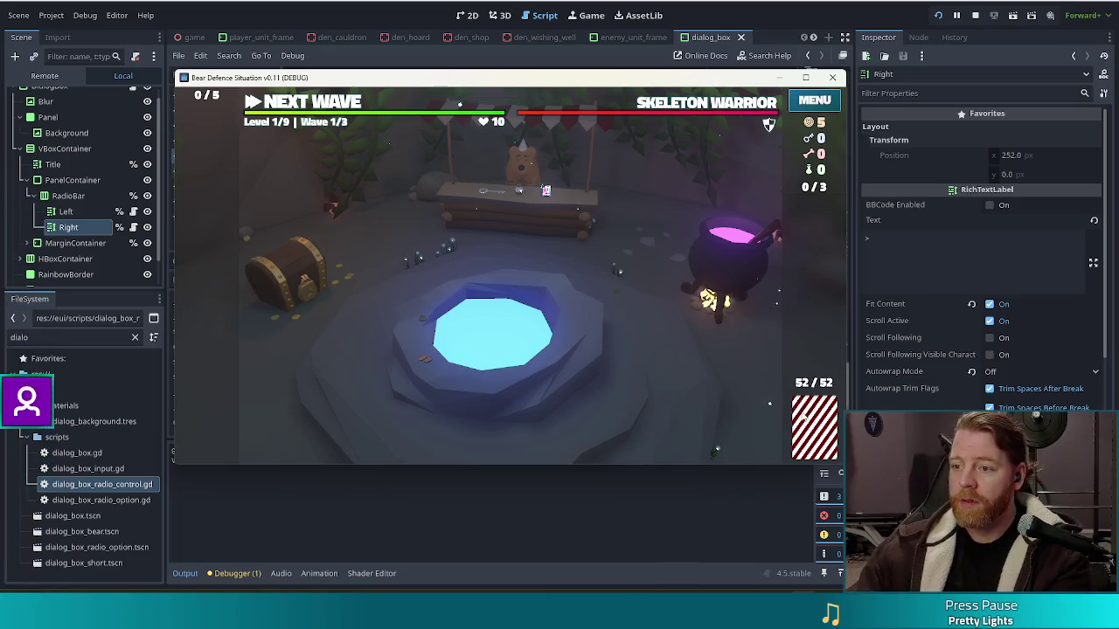
pyautogui.click(814, 100)
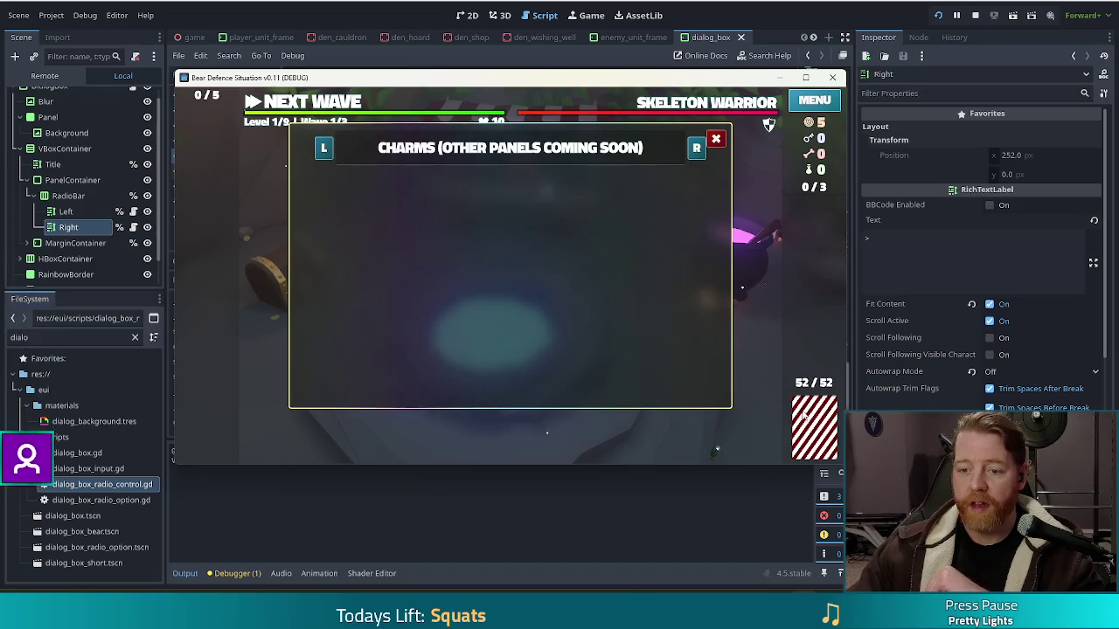
# Close the empty Charms panel and bring the editor showing dialog_box.gd to the front
pyautogui.click(716, 139)
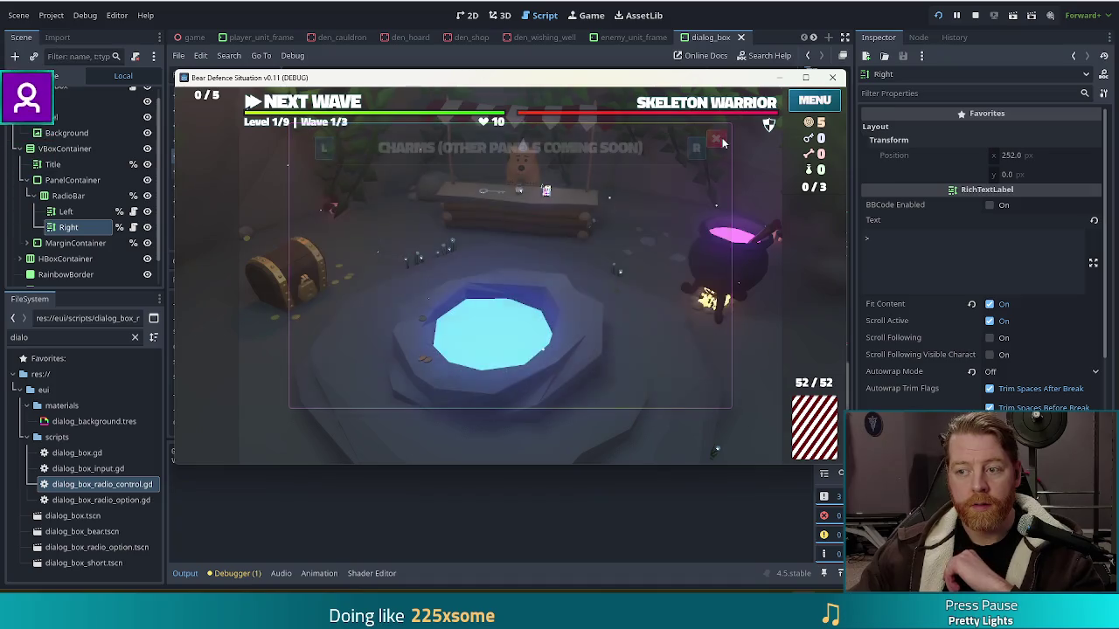
pyautogui.click(253, 7)
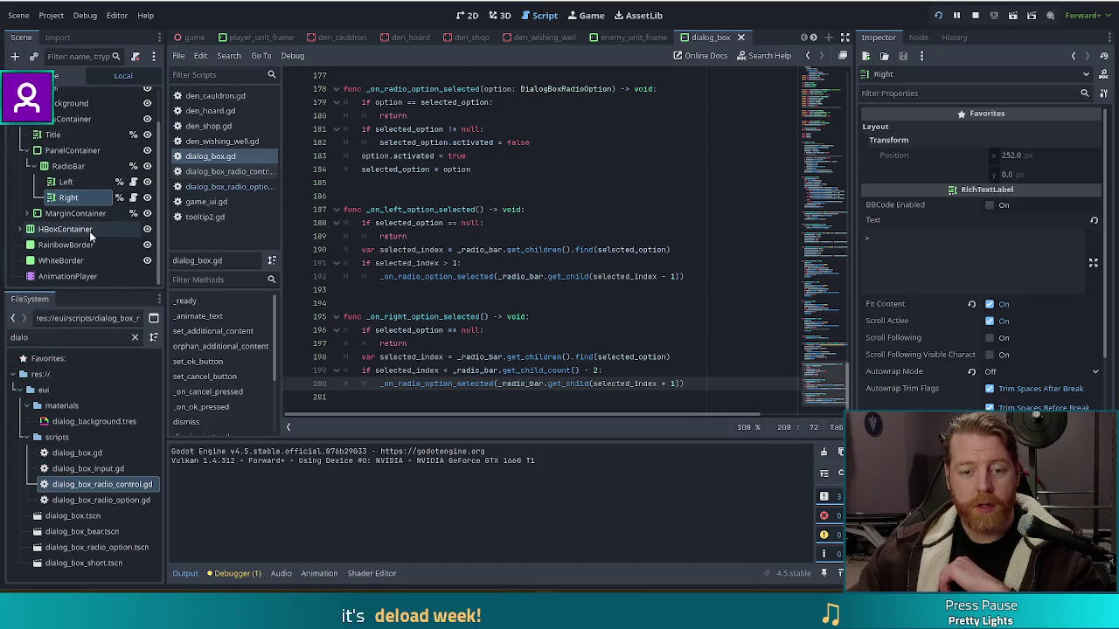
# Switch to the game scene, select the MenuControl node, and view it on the 2D canvas
pyautogui.scroll(1, 100, 231)
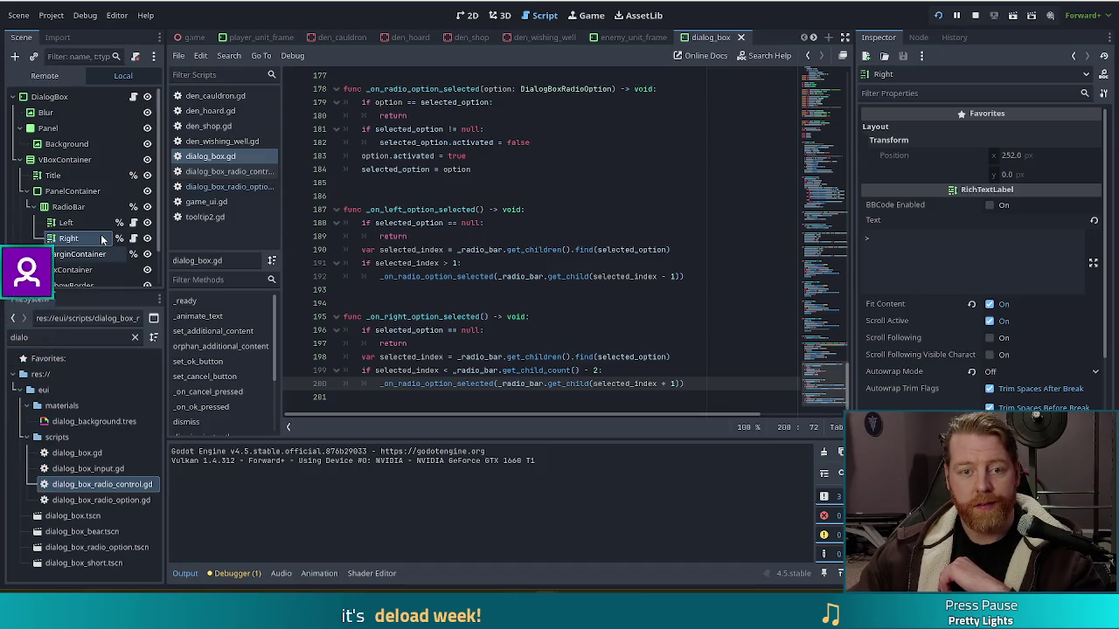
pyautogui.click(194, 40)
pyautogui.scroll(-8, 81, 198)
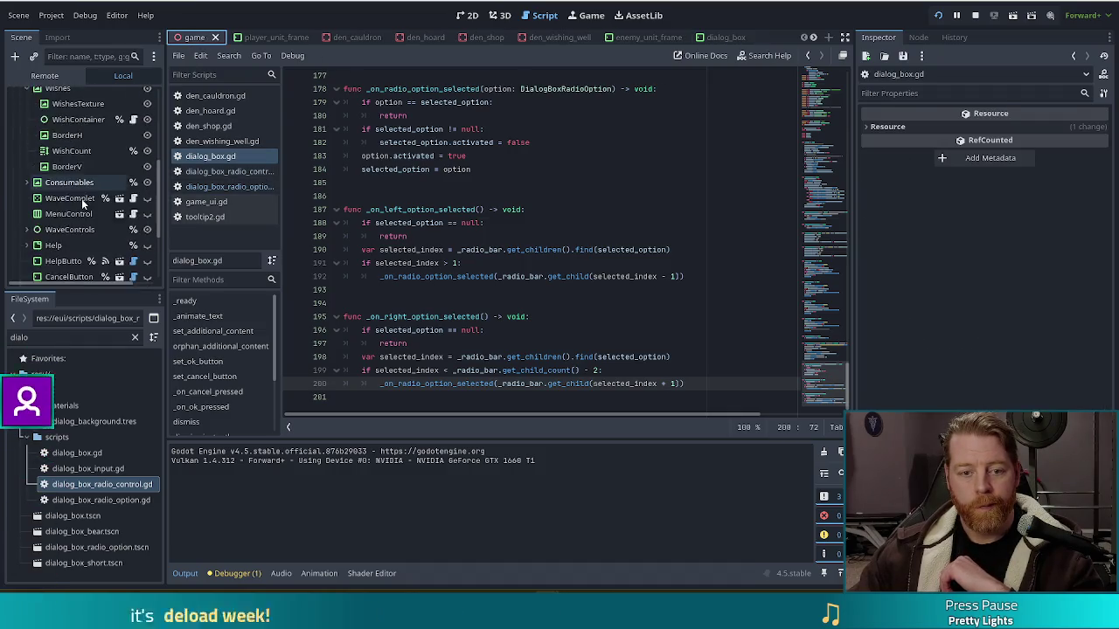
pyautogui.click(93, 192)
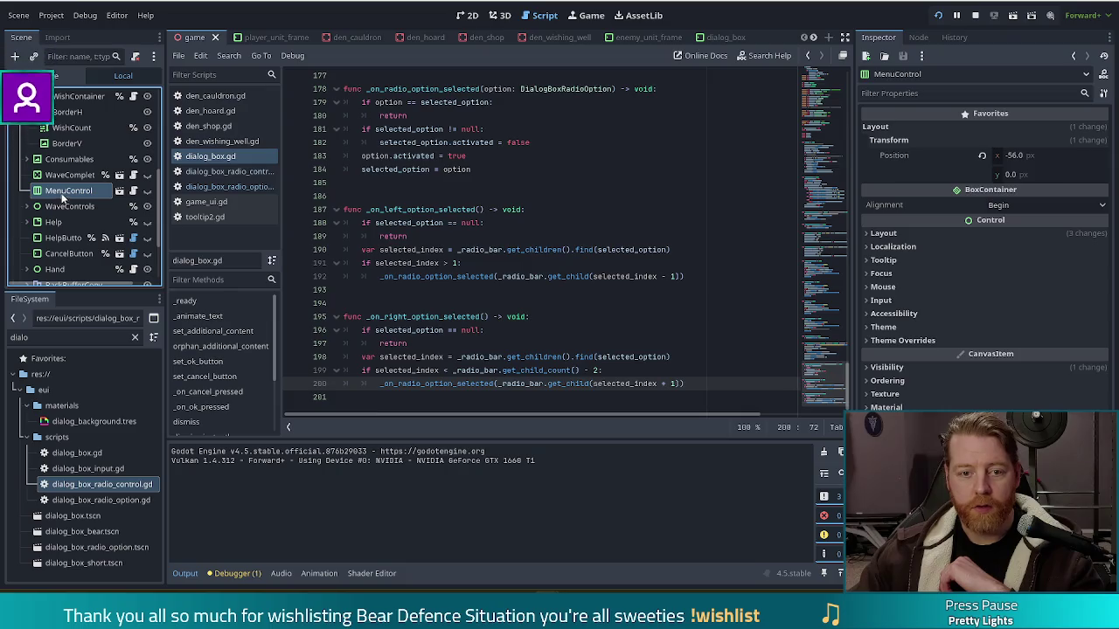
pyautogui.click(463, 15)
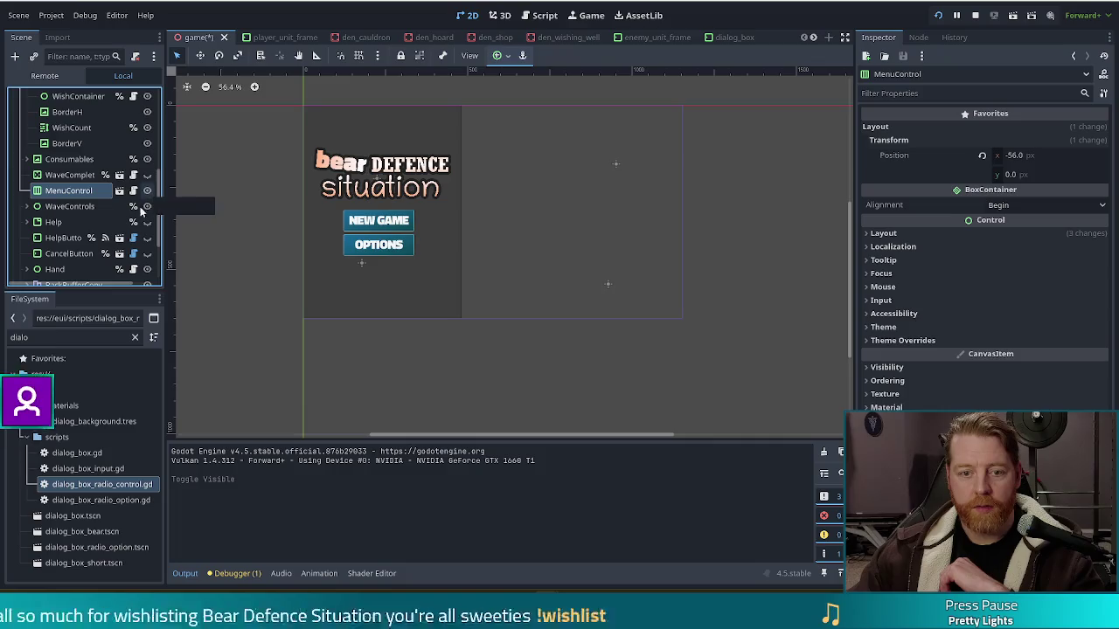
# Make GameUI visible on the canvas, then hide it again
pyautogui.scroll(-3, 725, 358)
pyautogui.scroll(5, 84, 177)
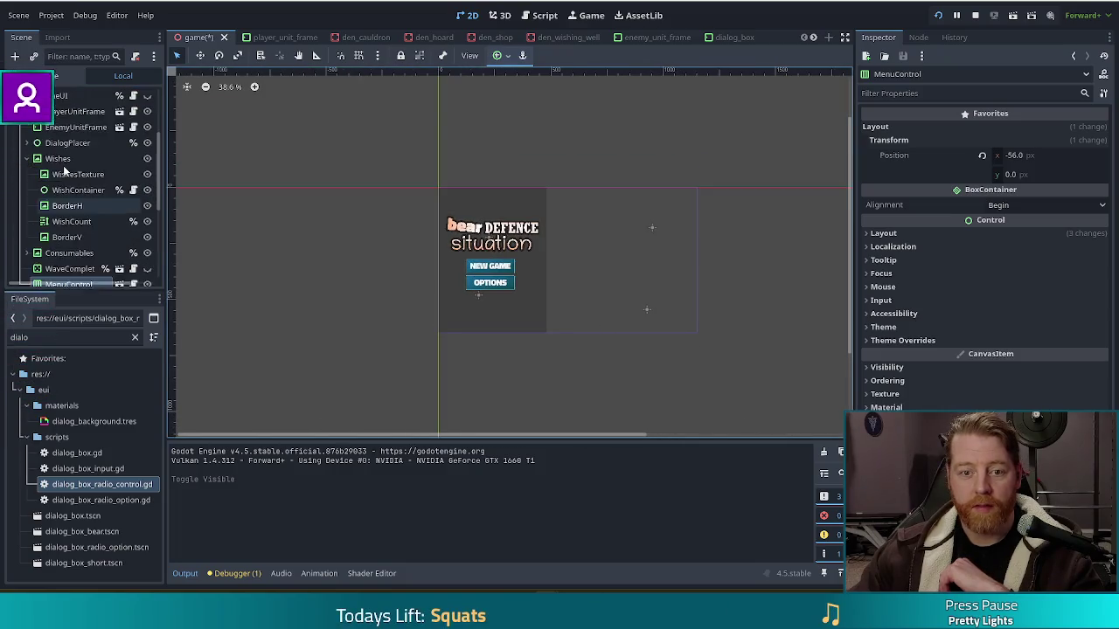
pyautogui.click(145, 158)
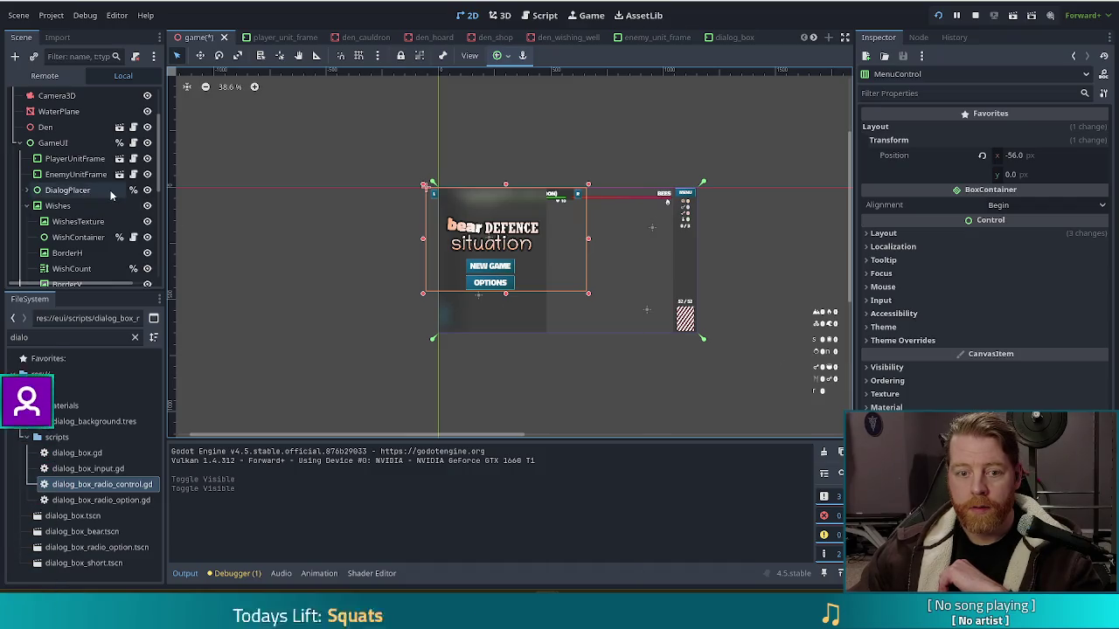
pyautogui.scroll(3, 540, 227)
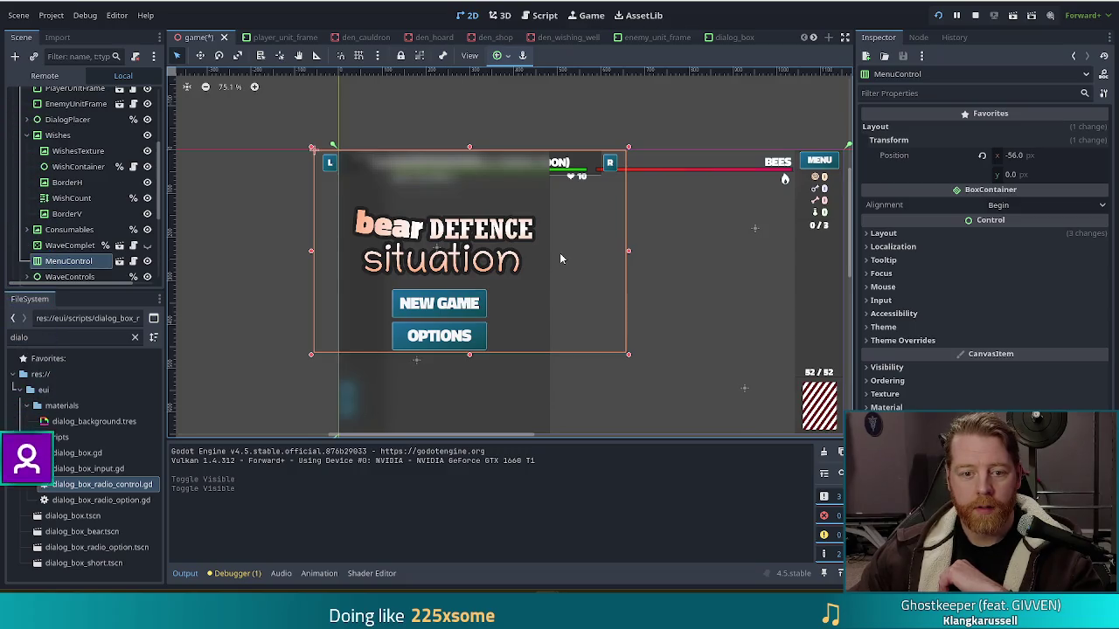
pyautogui.scroll(3, 131, 228)
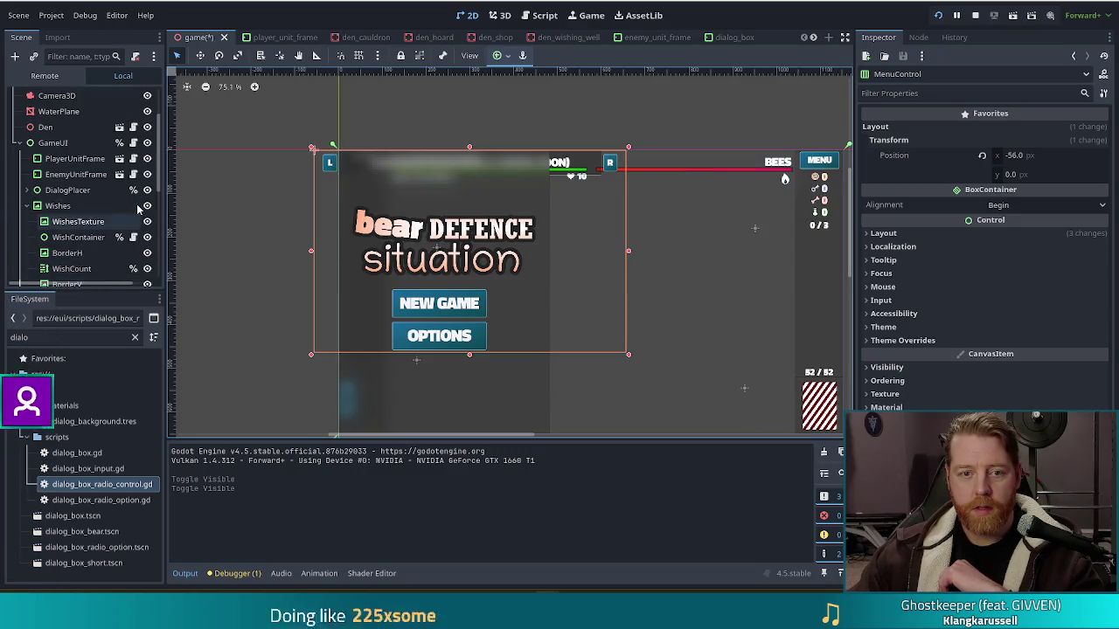
pyautogui.click(146, 143)
pyautogui.scroll(-3, 102, 210)
# Hide MenuControl, then open the menu_control scene and its menu_control.gd script
pyautogui.click(147, 214)
pyautogui.click(119, 215)
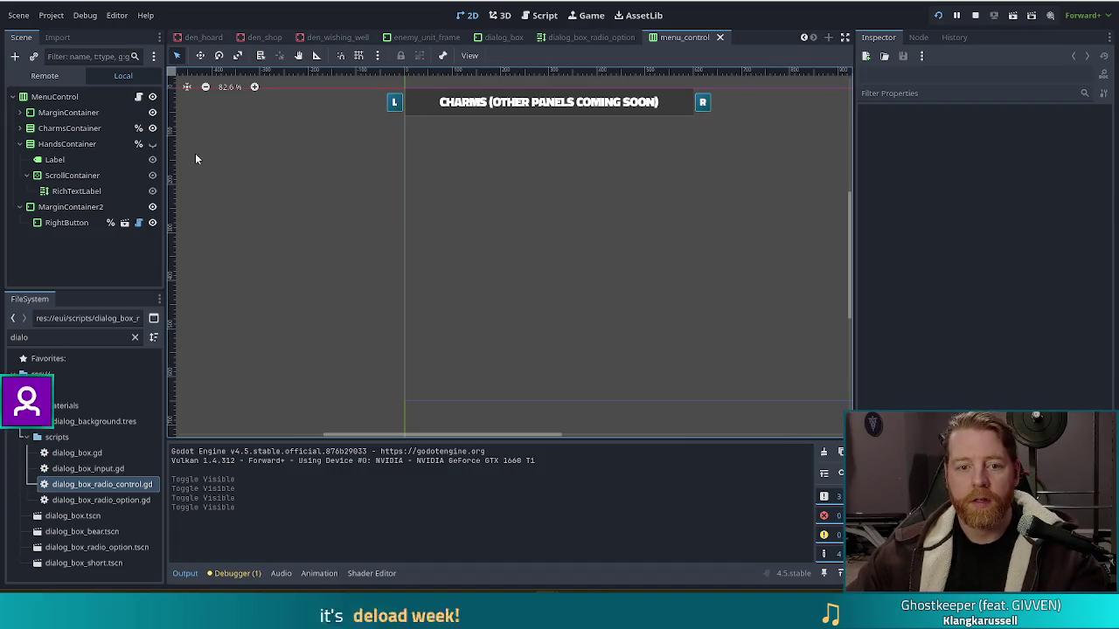
pyautogui.click(137, 99)
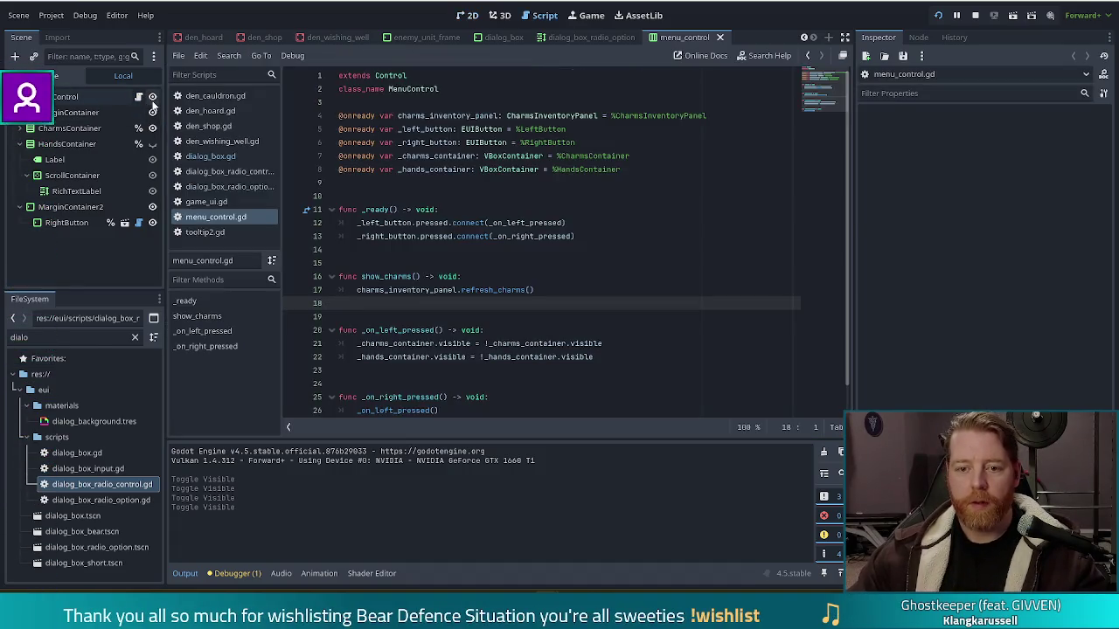